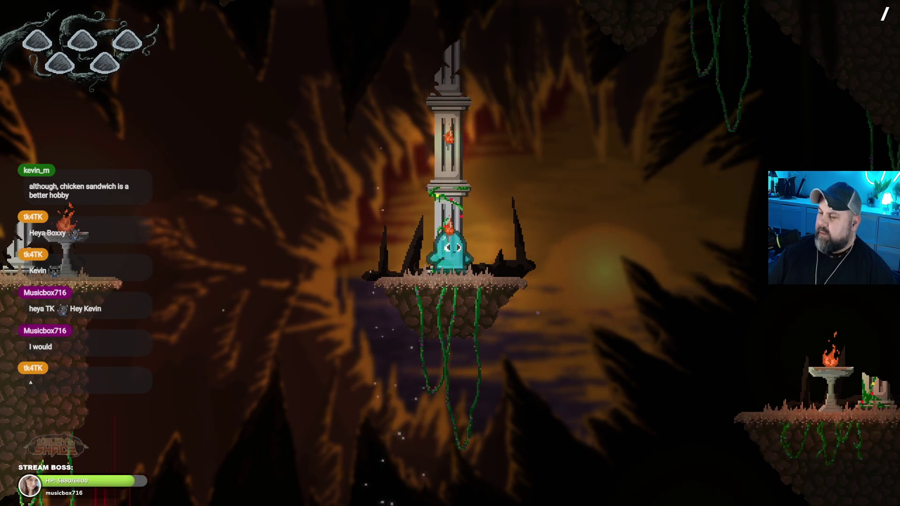
- Guide the teal ghost to the brazier platform, left through the cavern, then right to the pillar ledge, and exit fullscreen
{"action": "key", "text": "space"}
{"action": "key", "text": "Right"}
{"action": "key", "text": "Left"}
{"action": "key", "text": "space"}
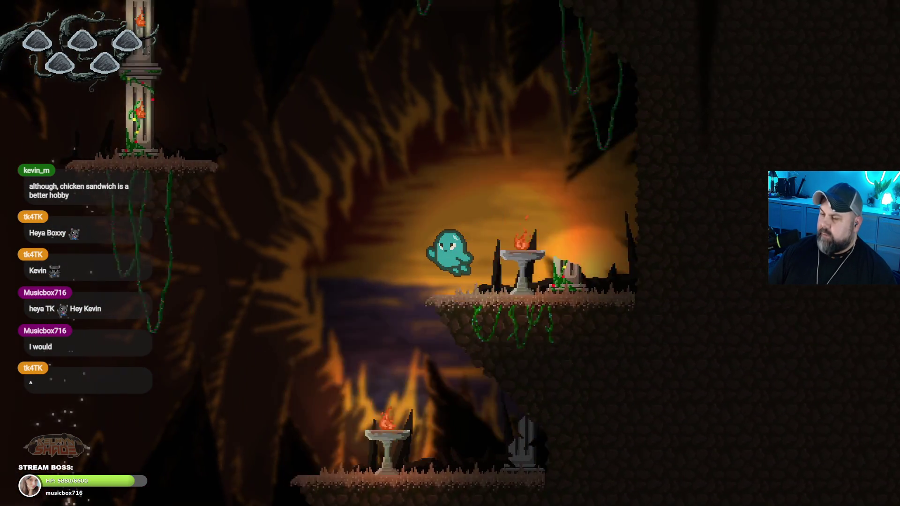
{"action": "key", "text": "Left"}
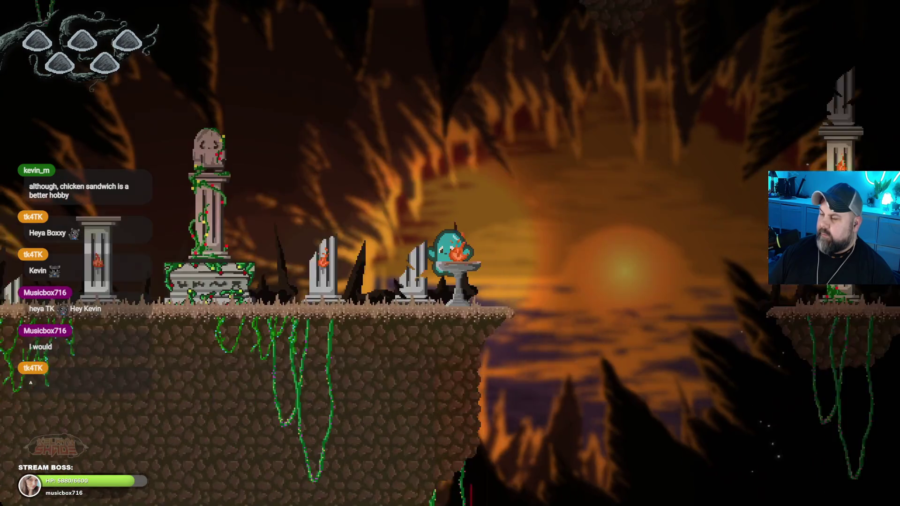
{"action": "key", "text": "space"}
{"action": "key", "text": "Left"}
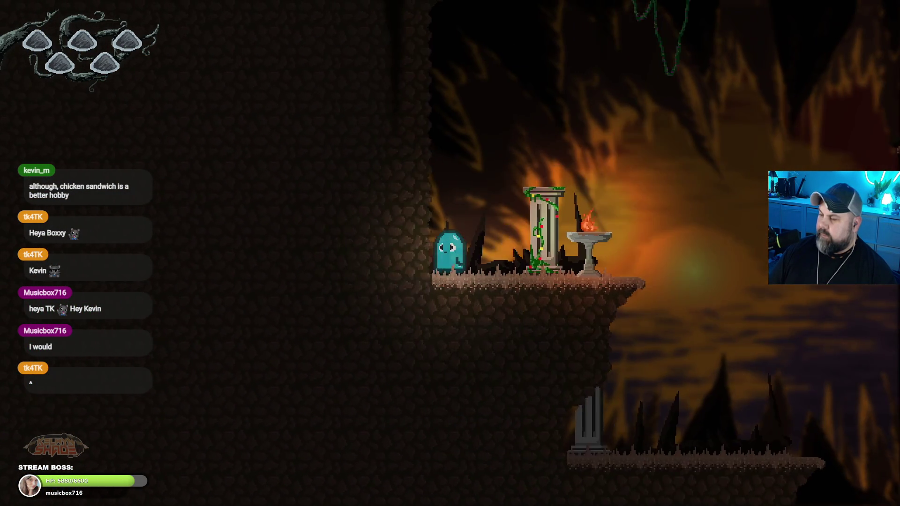
{"action": "key", "text": "Right"}
{"action": "key", "text": "Right"}
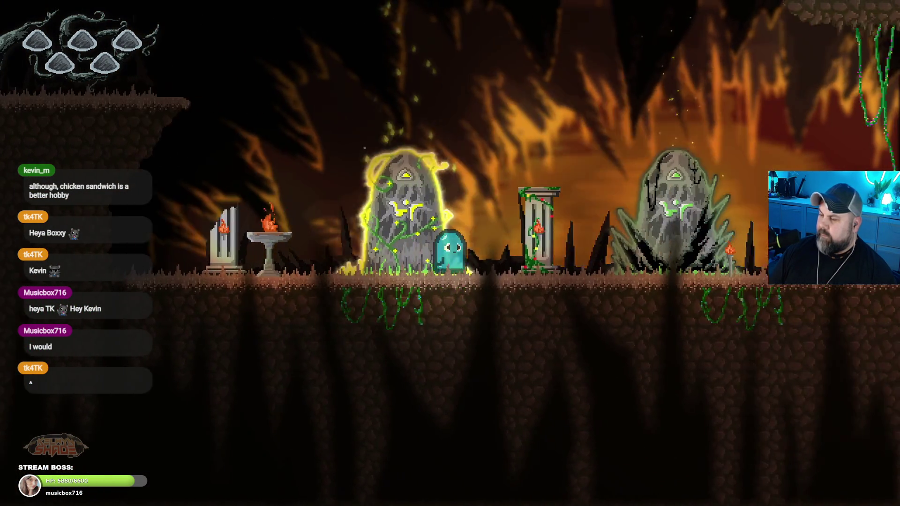
{"action": "key", "text": "Right"}
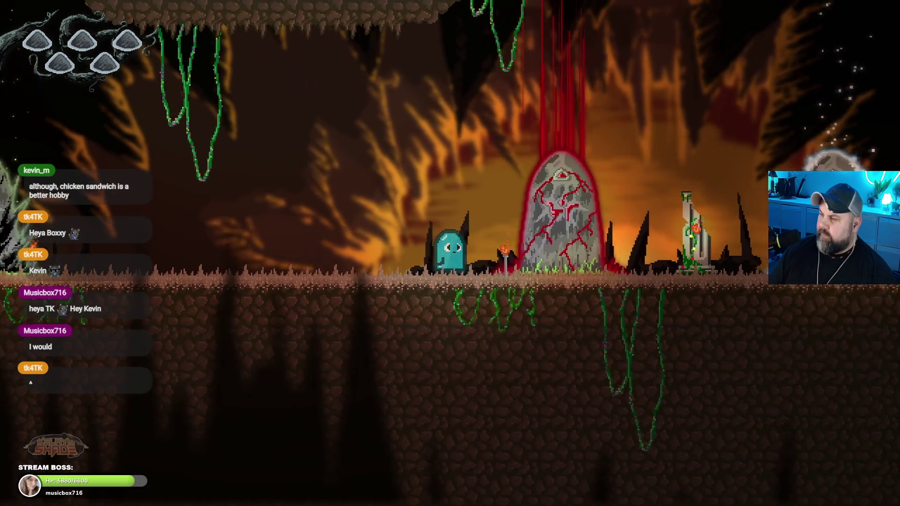
{"action": "key", "text": "space"}
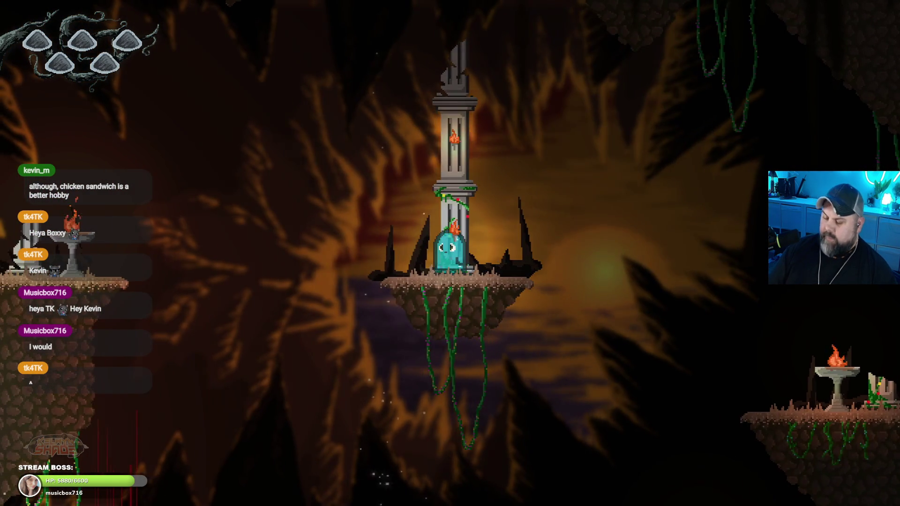
{"action": "key", "text": "Escape"}
- Close the game preview and show the Floating Islands scene's events sheet
{"action": "left_click", "coordinate": [666, 124]}
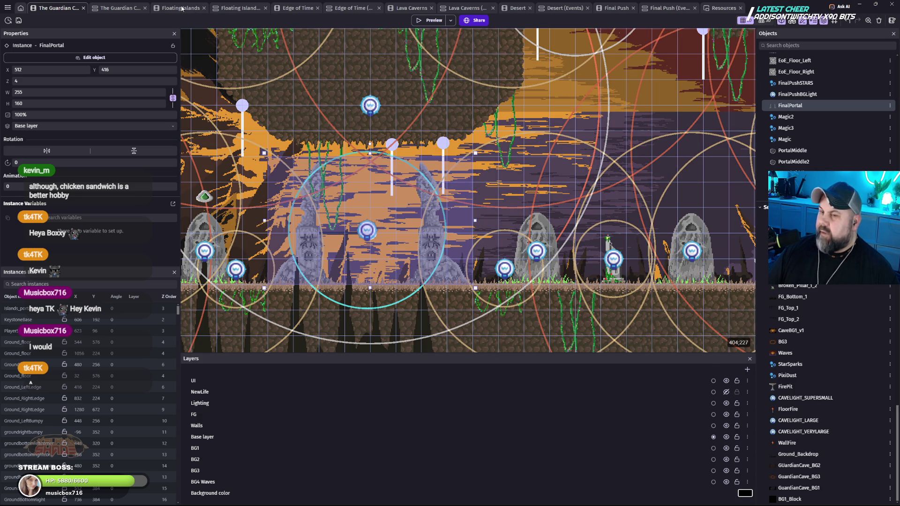
{"action": "left_click", "coordinate": [182, 8]}
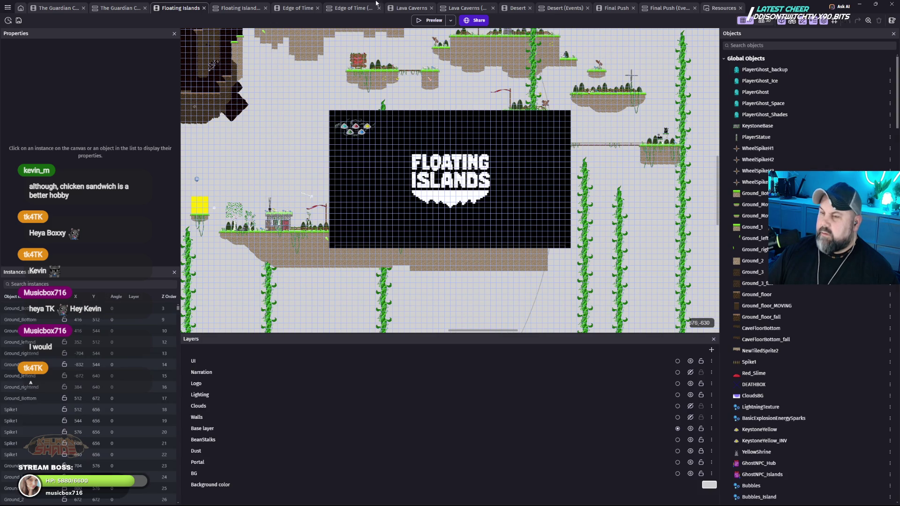
{"action": "key", "text": "ctrl+Tab"}
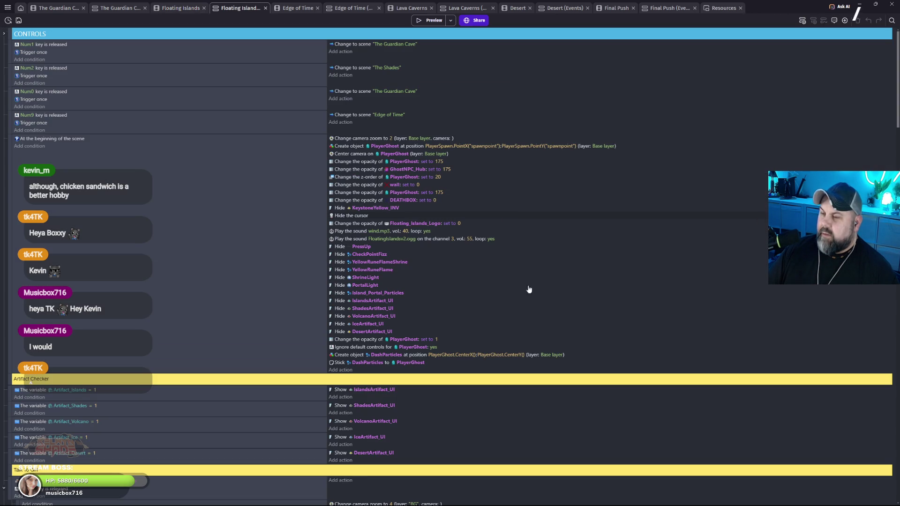
- Select the Stick DashParticles and Create object DashParticles actions in the start-of-scene event
{"action": "scroll", "coordinate": [512, 270], "scroll_direction": "down", "scroll_amount": 2}
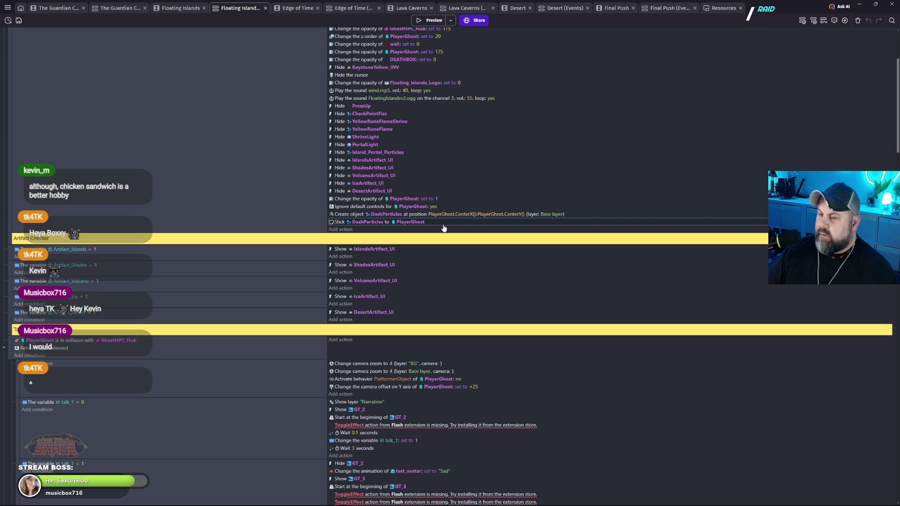
{"action": "left_click", "coordinate": [588, 219]}
{"action": "left_click", "coordinate": [586, 216]}
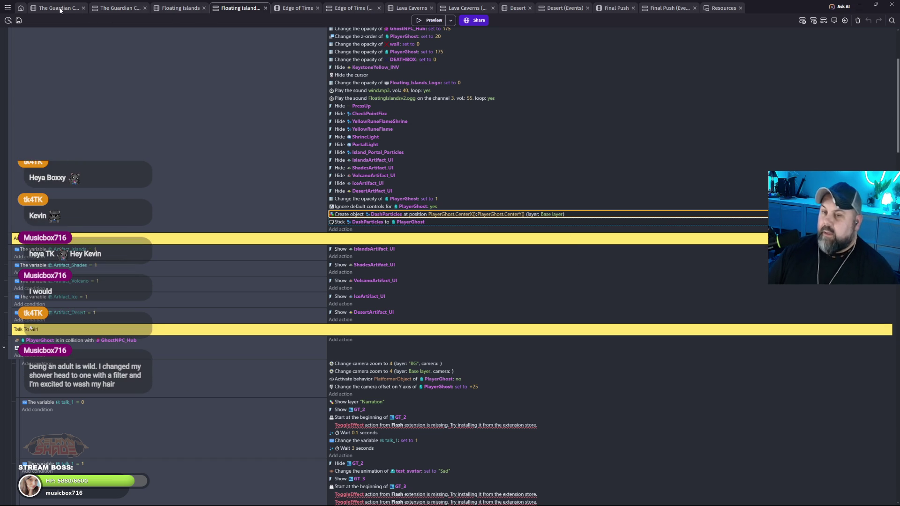
- Paste the DashParticles actions at Hide PortalMiddle in The Guardian Cave's events and launch a preview
{"action": "left_click", "coordinate": [131, 13]}
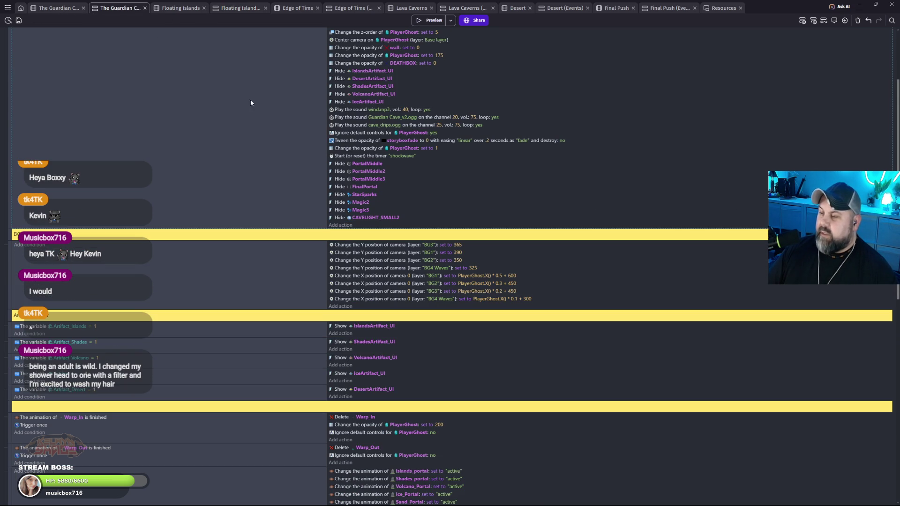
{"action": "right_click", "coordinate": [367, 165]}
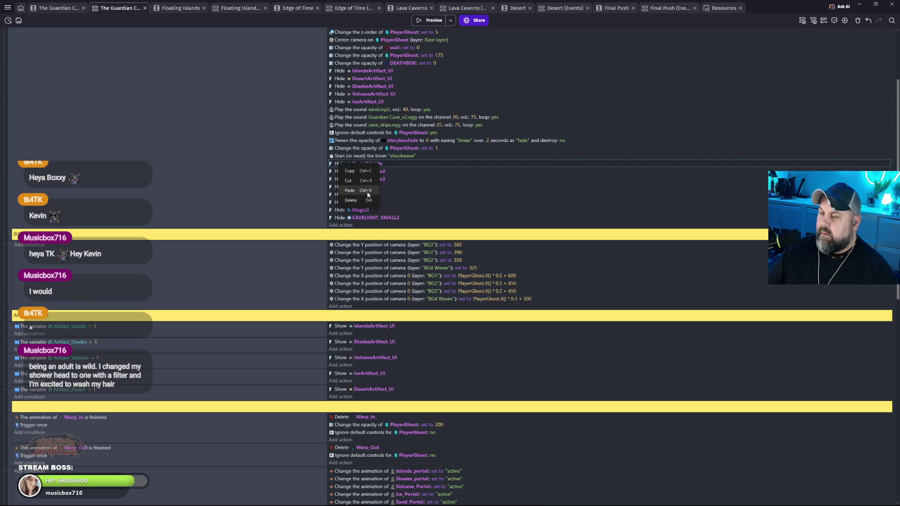
{"action": "left_click", "coordinate": [367, 192]}
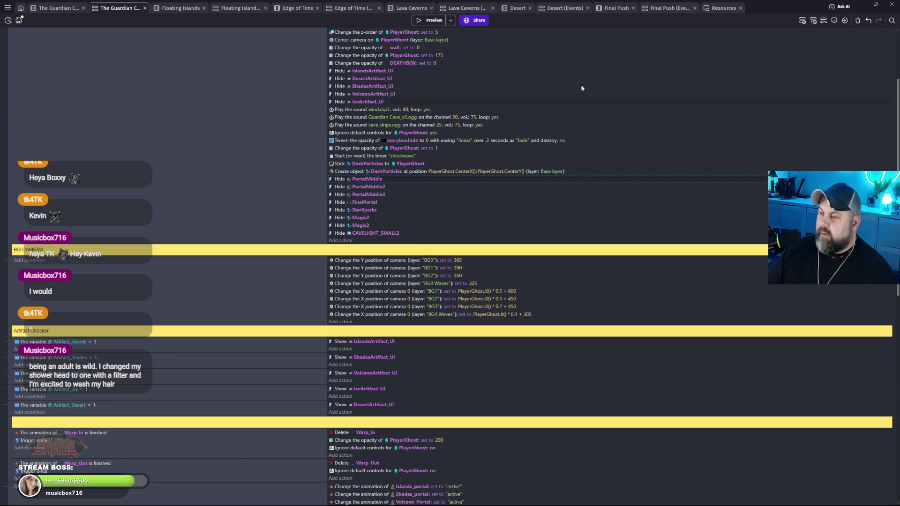
{"action": "left_click", "coordinate": [428, 21]}
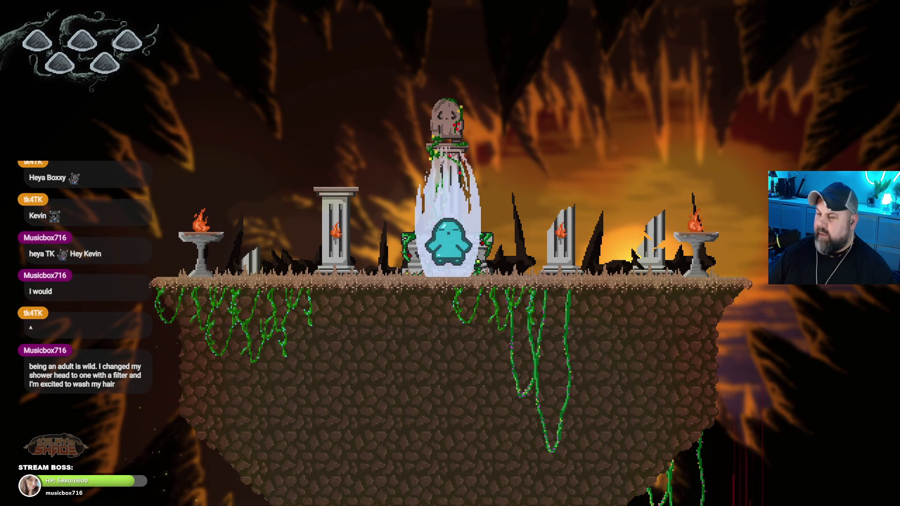
- Run the ghost left, jump it right to the brazier and back, then exit fullscreen and close the preview
{"action": "key", "text": "space"}
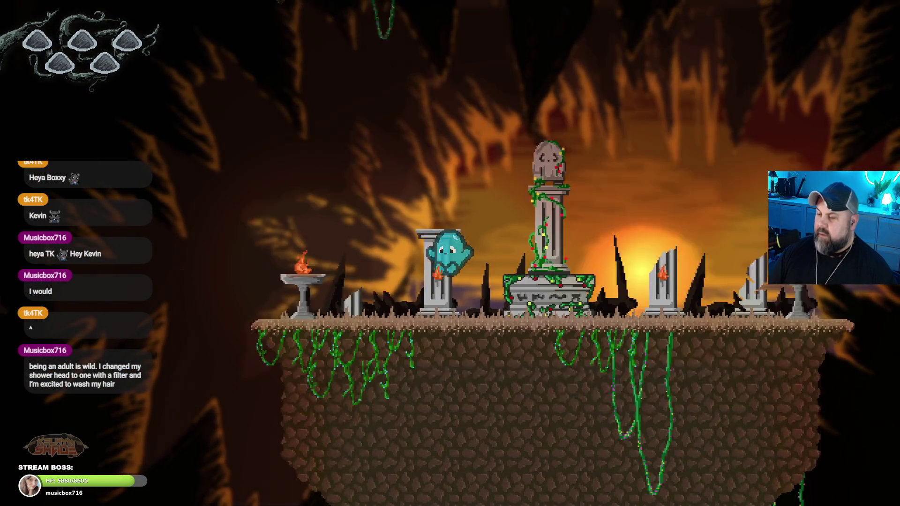
{"action": "key", "text": "Left"}
{"action": "key", "text": "space"}
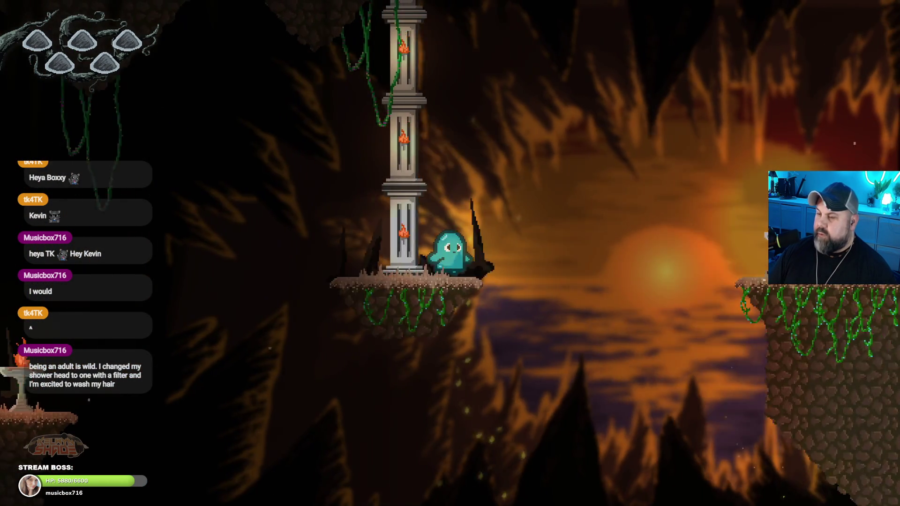
{"action": "key", "text": "space"}
{"action": "key", "text": "Right"}
{"action": "key", "text": "Right"}
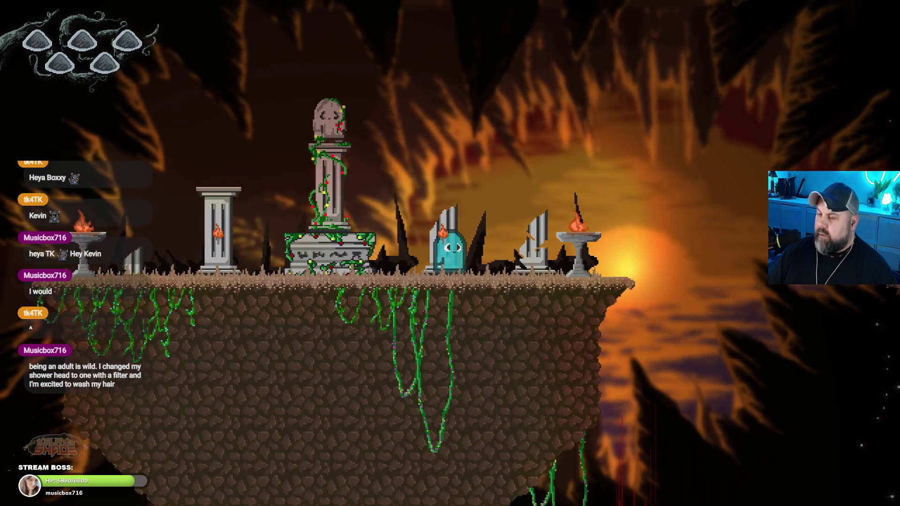
{"action": "key", "text": "space"}
{"action": "key", "text": "Left"}
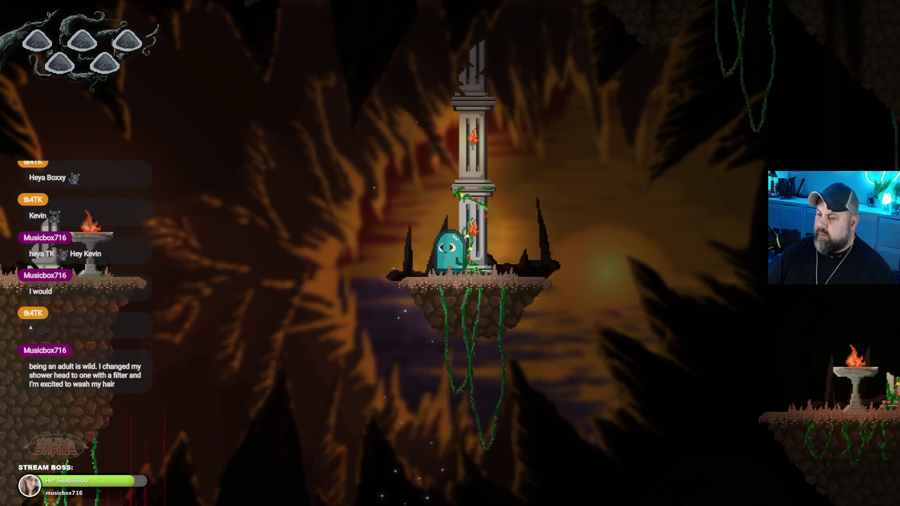
{"action": "key", "text": "space"}
{"action": "key", "text": "Escape"}
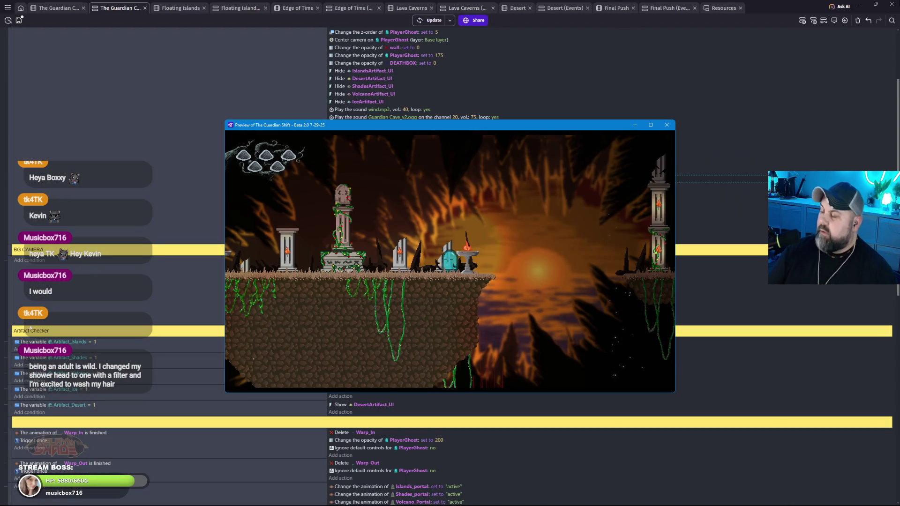
{"action": "left_click", "coordinate": [667, 126]}
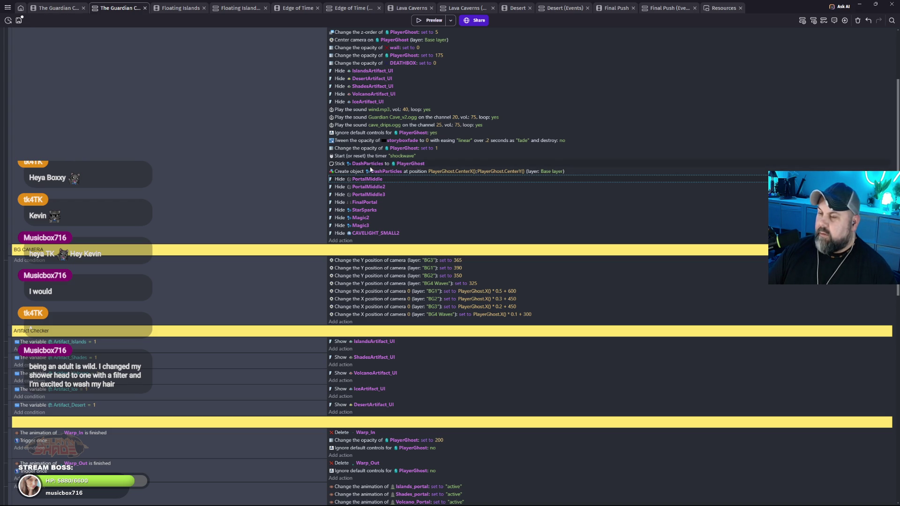
- Move Stick DashParticles below Create object DashParticles and launch a preview
{"action": "left_click", "coordinate": [342, 164]}
{"action": "left_click_drag", "start_coordinate": [343, 177], "coordinate": [343, 178]}
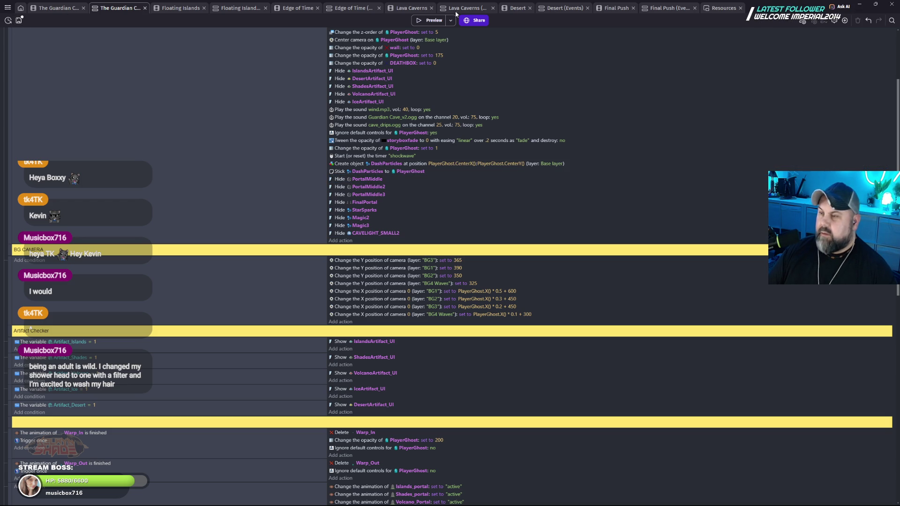
{"action": "left_click", "coordinate": [428, 20]}
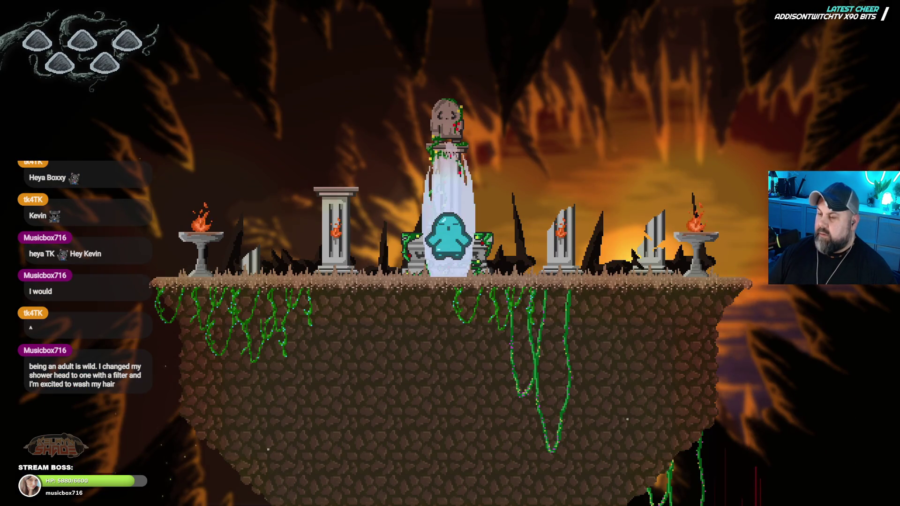
- Run the ghost left toward the ledge, jump back to the shrine platform, then close the preview
{"action": "key", "text": "Left"}
{"action": "key", "text": "space"}
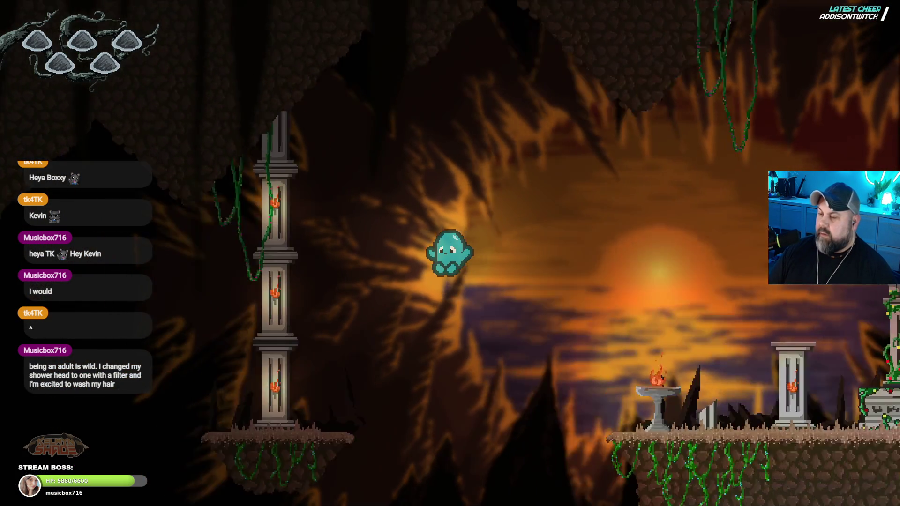
{"action": "key", "text": "Right"}
{"action": "key", "text": "space"}
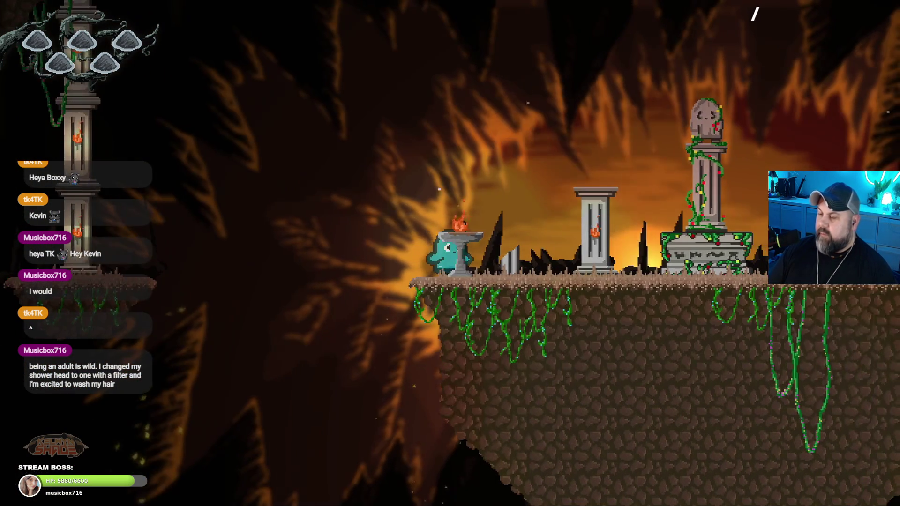
{"action": "key", "text": "Escape"}
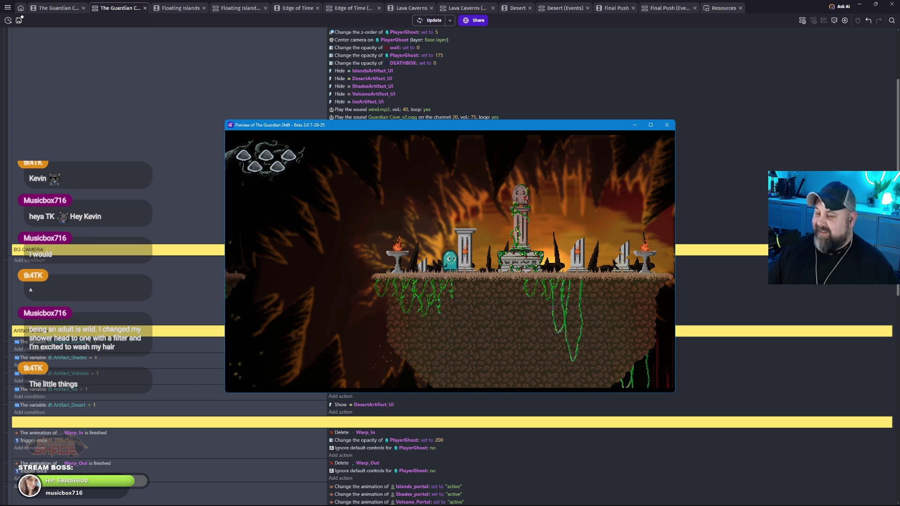
{"action": "left_click", "coordinate": [667, 124]}
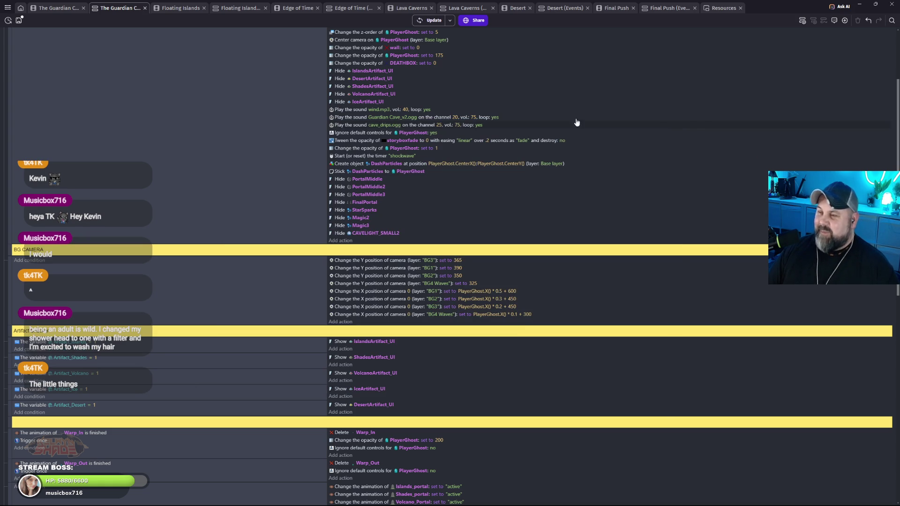
- Scroll the Floating Islands events past Talk To Girl, Logo Appearance and Dash to the Run Particles group
{"action": "left_click", "coordinate": [229, 9]}
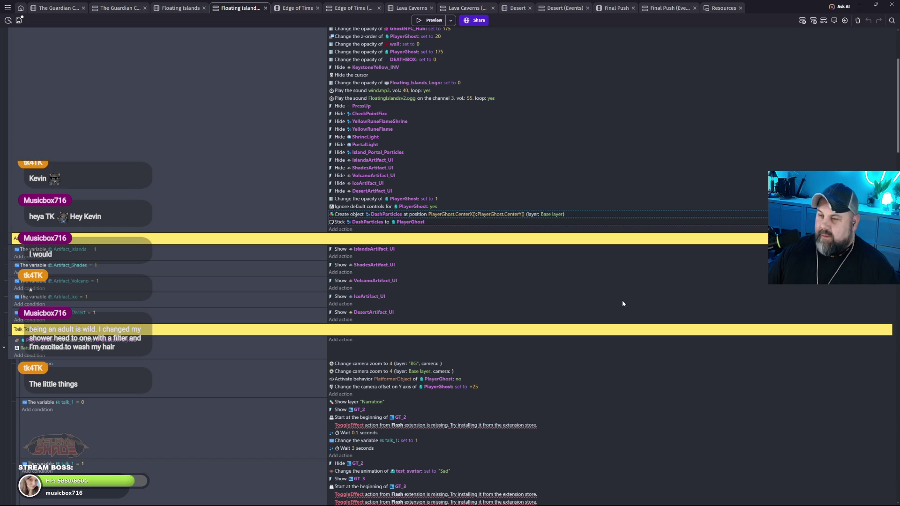
{"action": "scroll", "coordinate": [622, 304], "scroll_direction": "up", "scroll_amount": 3}
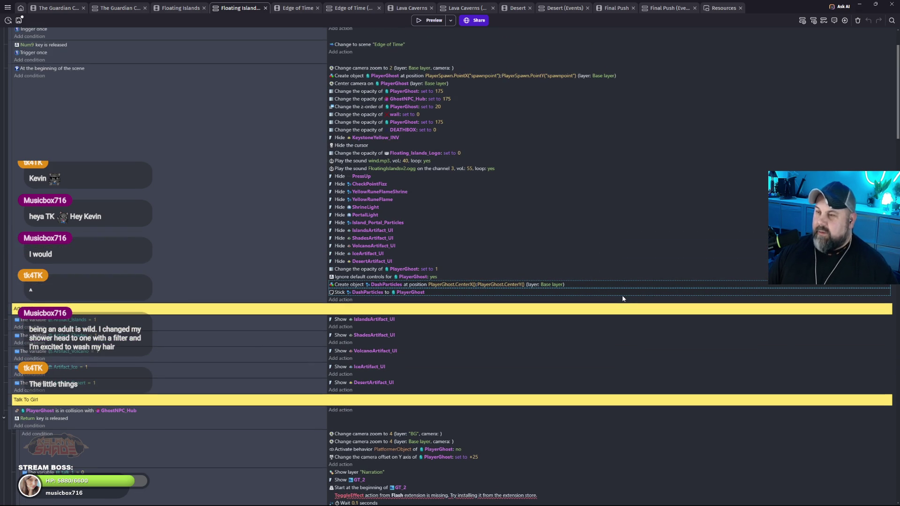
{"action": "scroll", "coordinate": [622, 298], "scroll_direction": "down", "scroll_amount": 15}
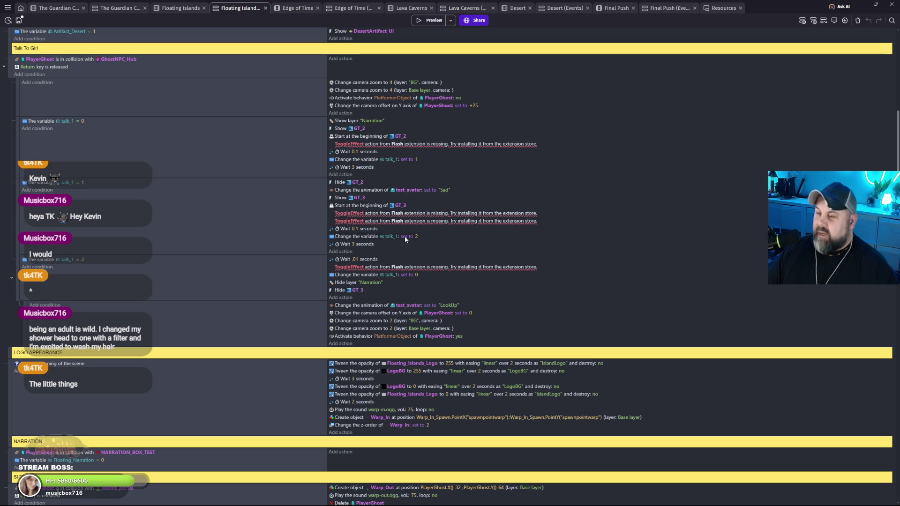
{"action": "scroll", "coordinate": [464, 276], "scroll_direction": "down", "scroll_amount": 1}
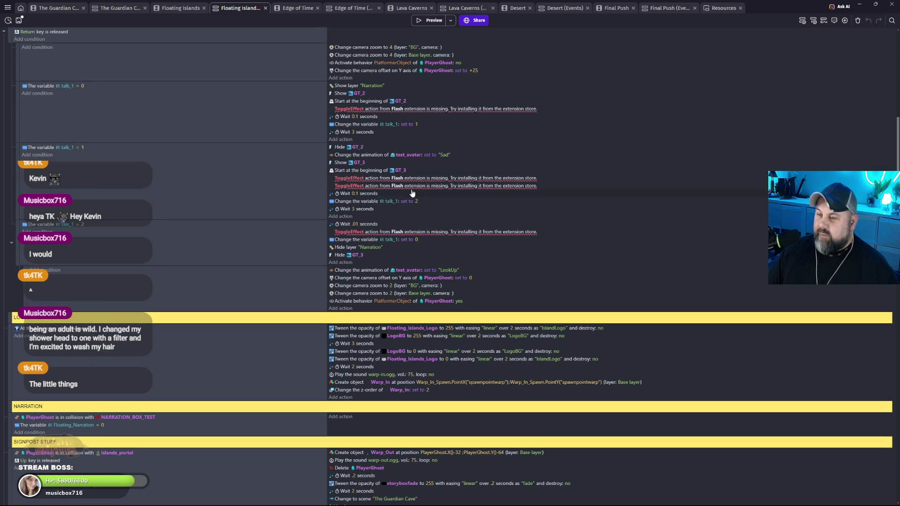
{"action": "scroll", "coordinate": [370, 208], "scroll_direction": "up", "scroll_amount": 3}
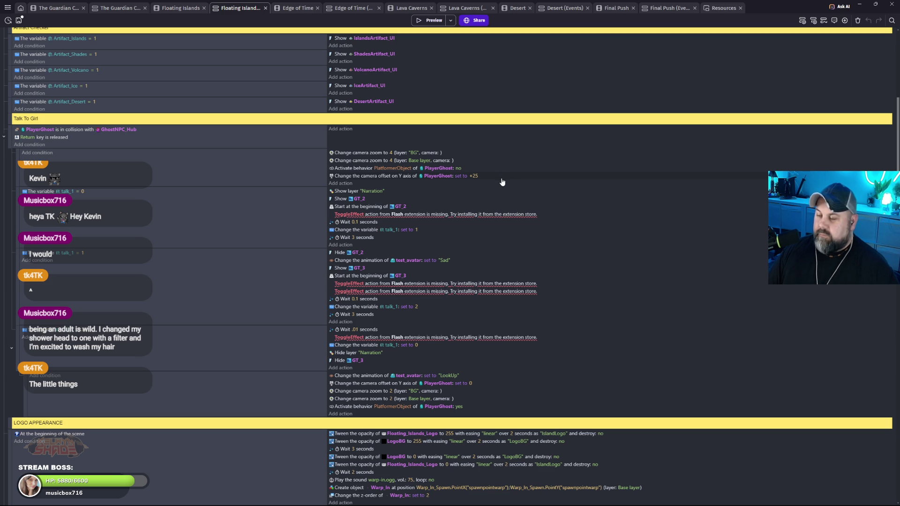
{"action": "scroll", "coordinate": [567, 265], "scroll_direction": "down", "scroll_amount": 3}
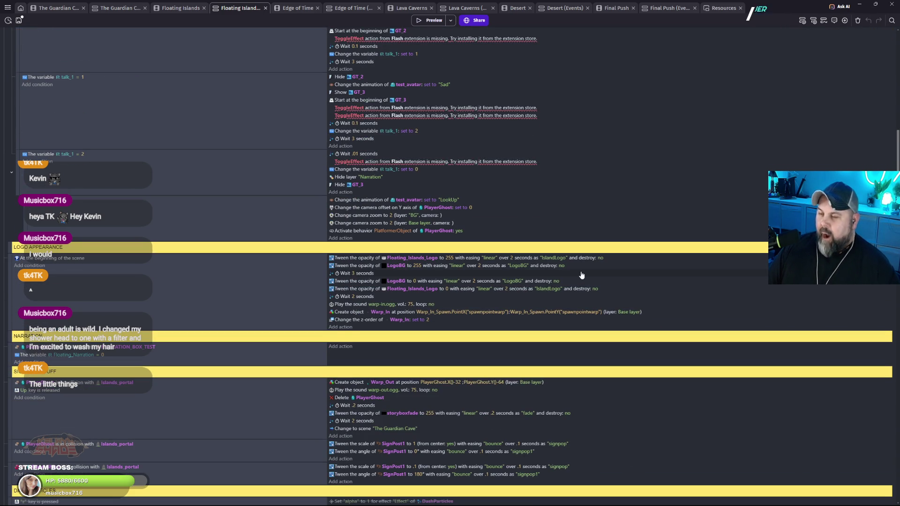
{"action": "scroll", "coordinate": [581, 275], "scroll_direction": "down", "scroll_amount": 2}
{"action": "scroll", "coordinate": [588, 264], "scroll_direction": "down", "scroll_amount": 1}
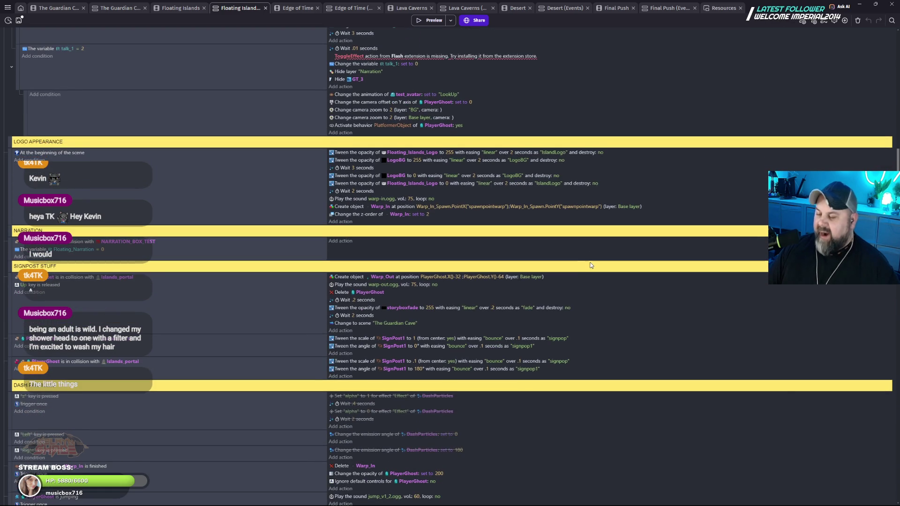
{"action": "scroll", "coordinate": [590, 264], "scroll_direction": "down", "scroll_amount": 3}
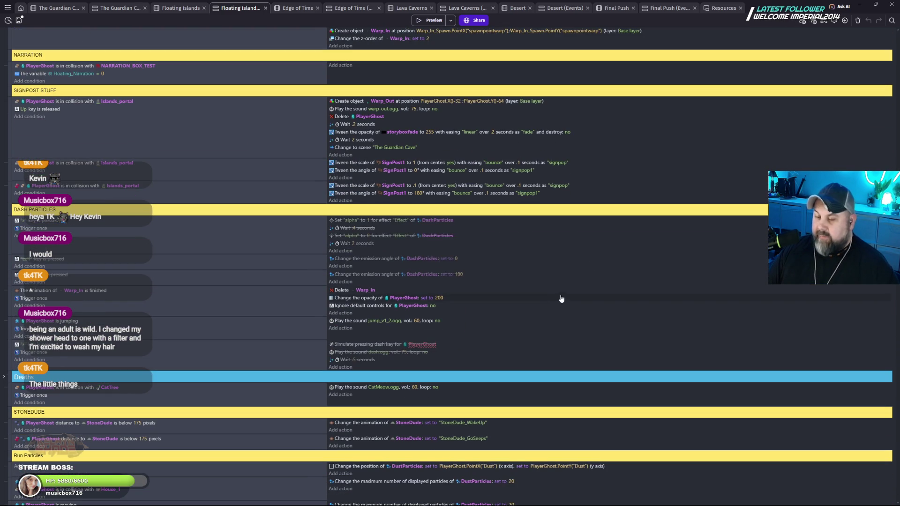
{"action": "scroll", "coordinate": [555, 302], "scroll_direction": "down", "scroll_amount": 1}
{"action": "scroll", "coordinate": [565, 291], "scroll_direction": "down", "scroll_amount": 4}
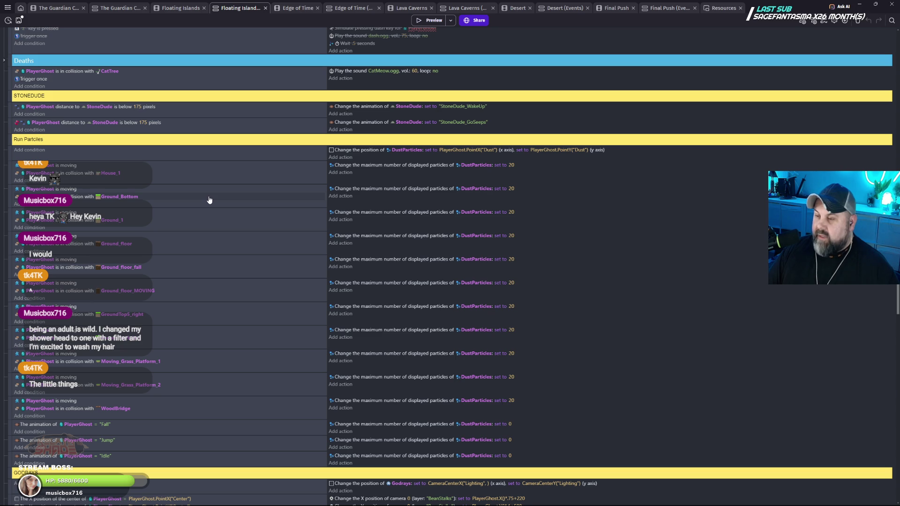
{"action": "scroll", "coordinate": [209, 200], "scroll_direction": "down", "scroll_amount": 3}
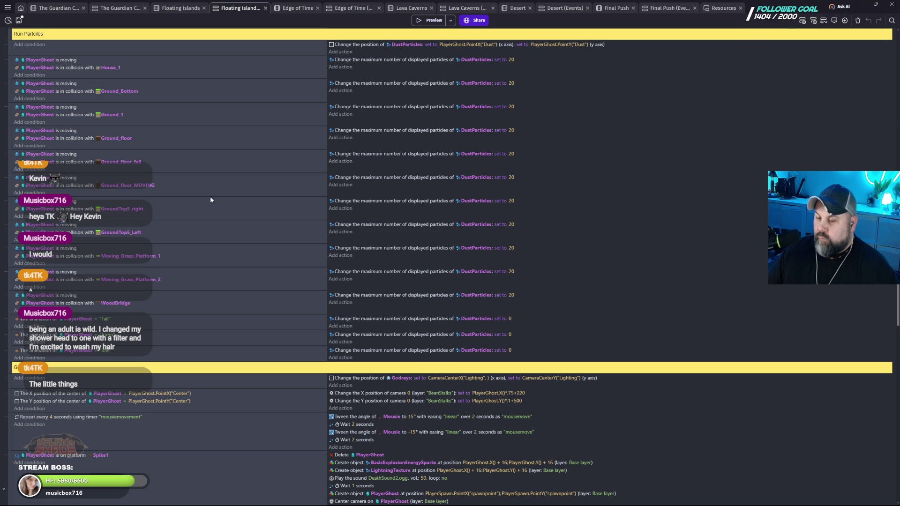
{"action": "scroll", "coordinate": [212, 200], "scroll_direction": "up", "scroll_amount": 3}
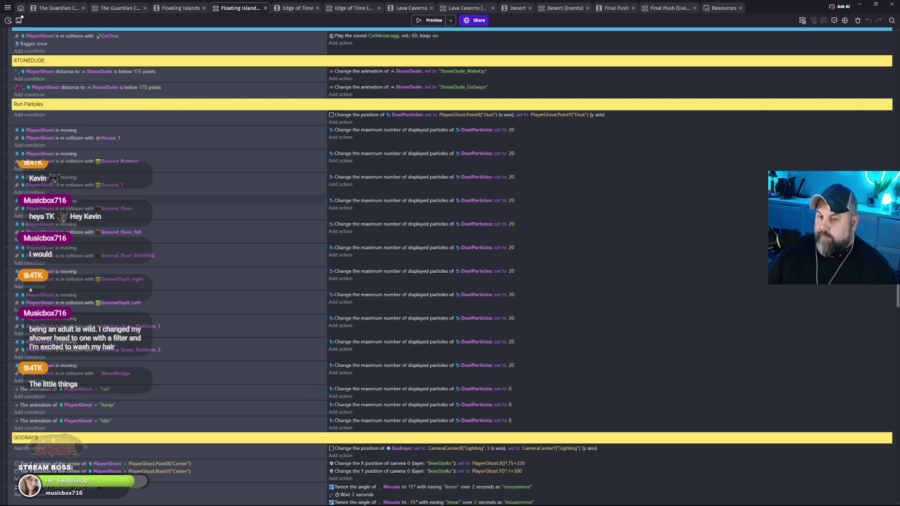
- Select the Run Particles event plus its House_1, Ground_Bottom, Ground_1, Ground_floor, Ground_floor_fall and Ground_floor_MOVING sub-events
{"action": "left_click", "coordinate": [7, 119]}
{"action": "left_click", "coordinate": [10, 136], "text": "ctrl"}
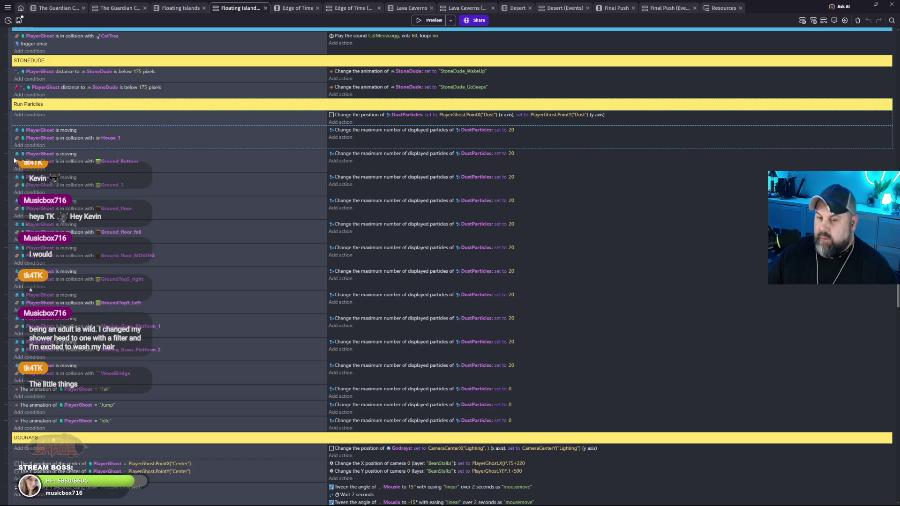
{"action": "left_click", "coordinate": [9, 163], "text": "ctrl"}
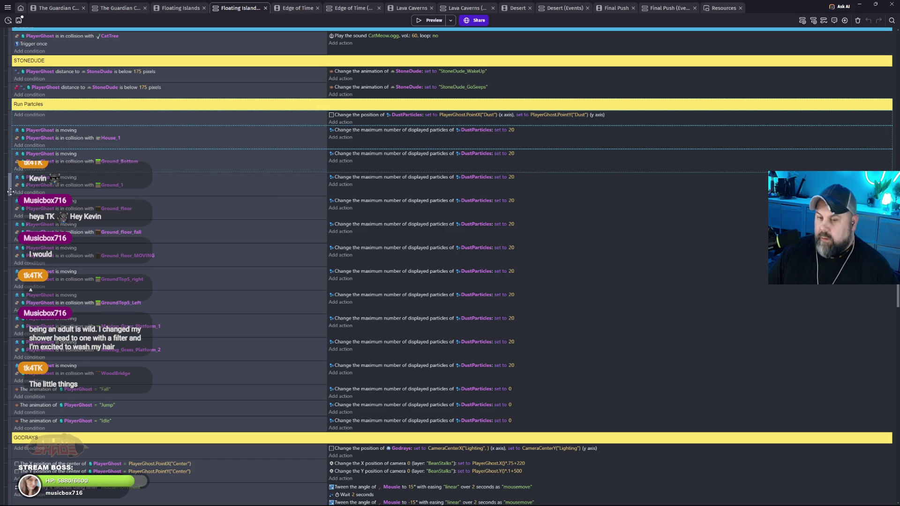
{"action": "left_click", "coordinate": [10, 191], "text": "ctrl"}
{"action": "left_click", "coordinate": [9, 210], "text": "ctrl"}
{"action": "left_click", "coordinate": [10, 230], "text": "ctrl"}
{"action": "left_click", "coordinate": [10, 255], "text": "ctrl"}
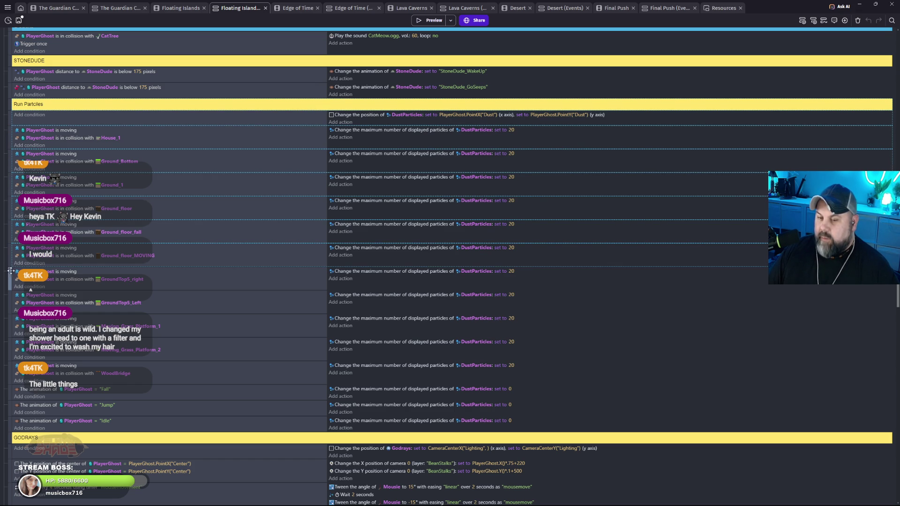
- Add the GroundTop5, Moving_Grass_Platform, WoodBridge, Fall, Jump and Idle events to the selection
{"action": "left_click", "coordinate": [10, 277], "text": "ctrl"}
{"action": "left_click", "coordinate": [10, 300], "text": "ctrl"}
{"action": "left_click", "coordinate": [10, 323], "text": "ctrl"}
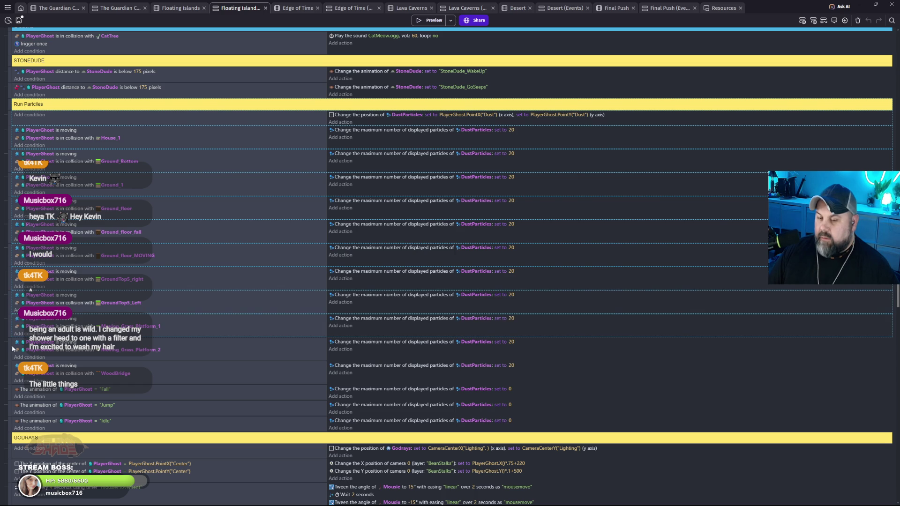
{"action": "left_click", "coordinate": [10, 347], "text": "ctrl"}
{"action": "left_click", "coordinate": [9, 373], "text": "ctrl"}
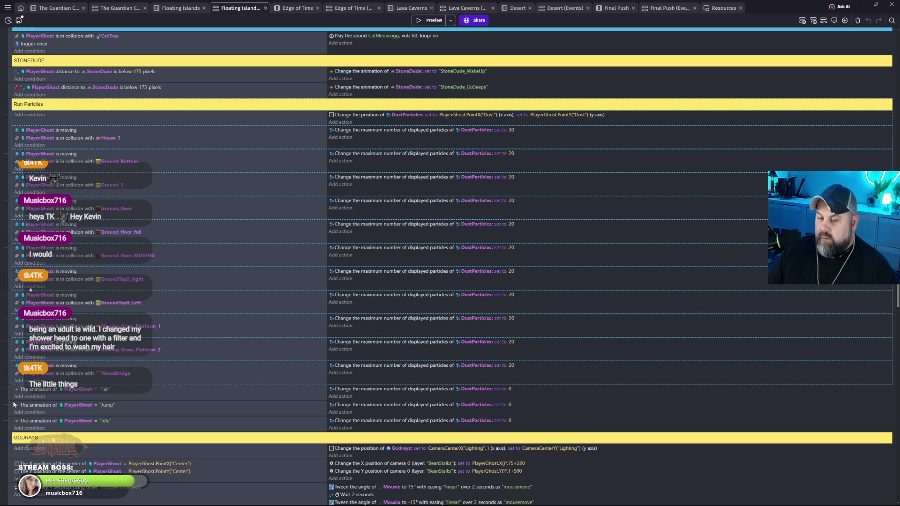
{"action": "left_click", "coordinate": [9, 398], "text": "ctrl"}
{"action": "left_click", "coordinate": [8, 410], "text": "ctrl"}
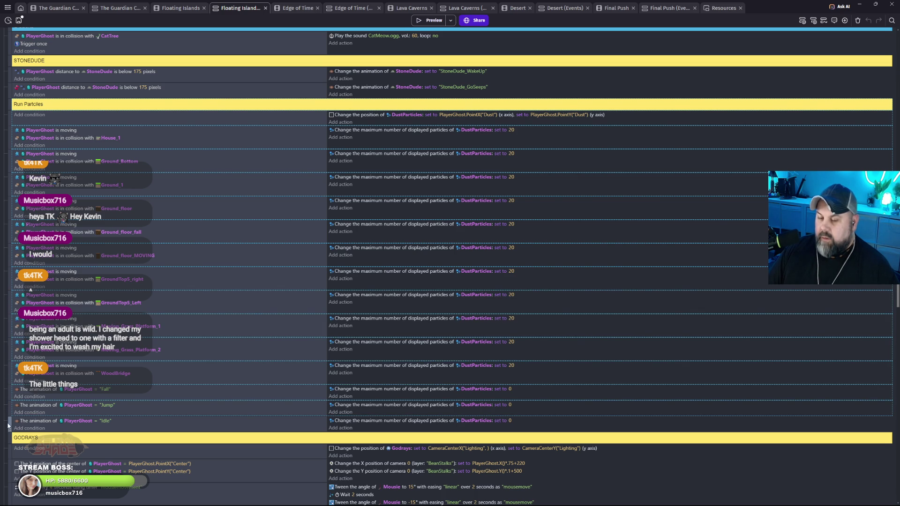
{"action": "left_click", "coordinate": [8, 426], "text": "ctrl"}
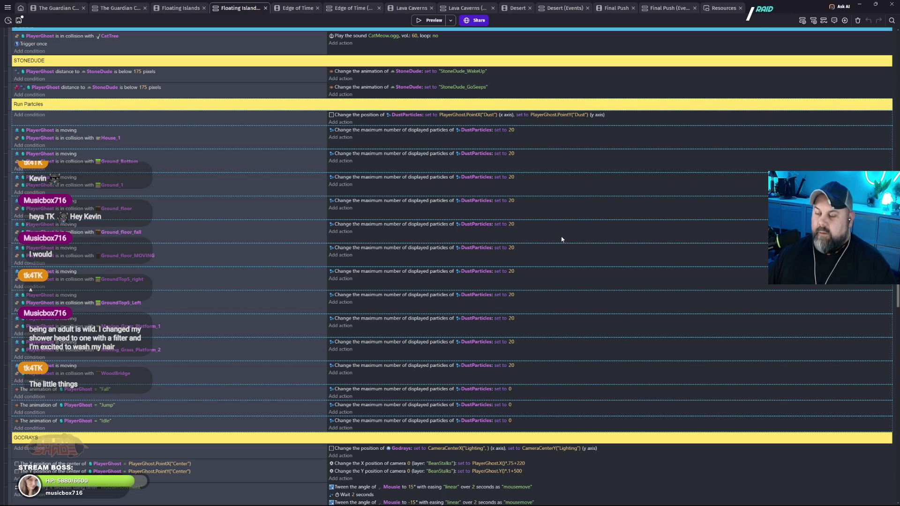
- Hide the Logo layer in Floating Islands, select the Base layer, then return to The Guardian Cave events
{"action": "left_click", "coordinate": [187, 11]}
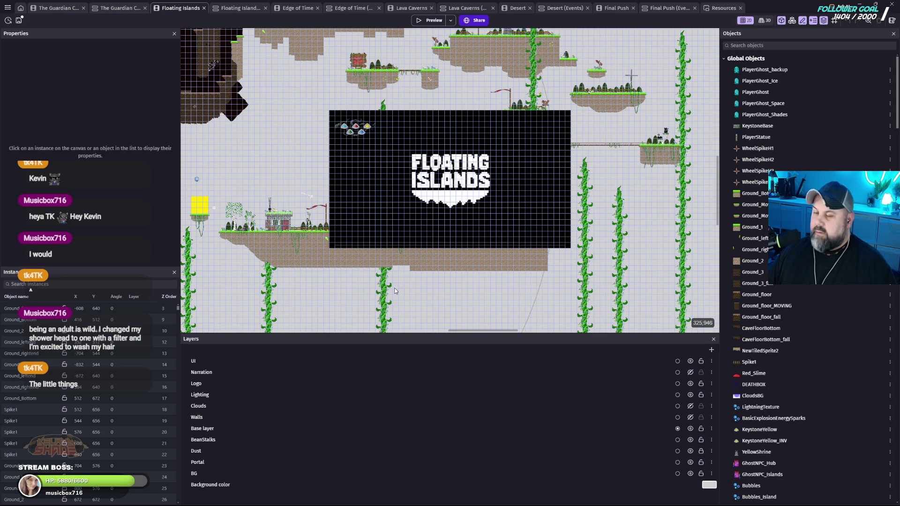
{"action": "left_click", "coordinate": [691, 384]}
{"action": "scroll", "coordinate": [436, 211], "scroll_direction": "up", "scroll_amount": 5}
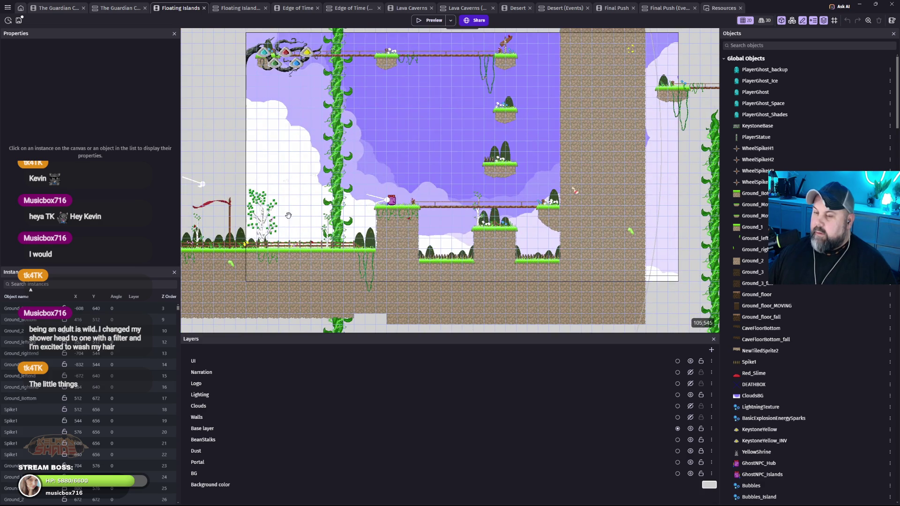
{"action": "scroll", "coordinate": [243, 159], "scroll_direction": "left", "scroll_amount": 5}
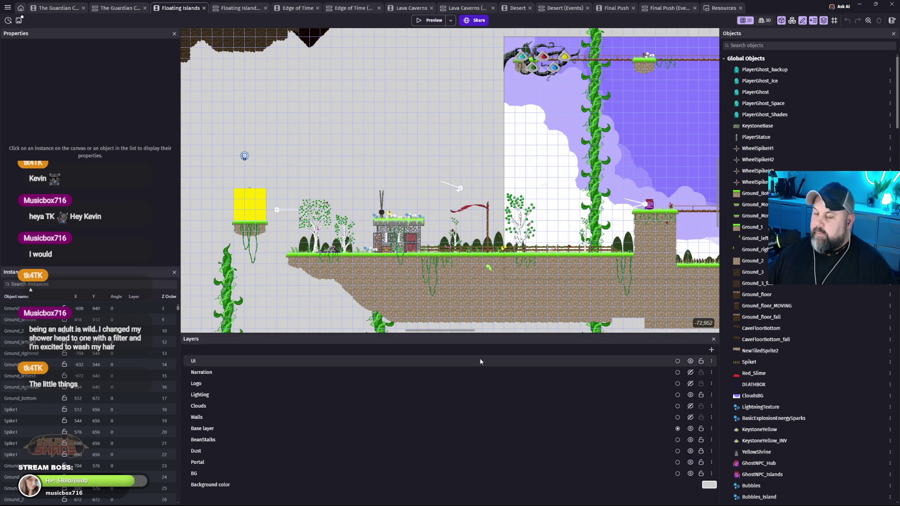
{"action": "left_click", "coordinate": [251, 428]}
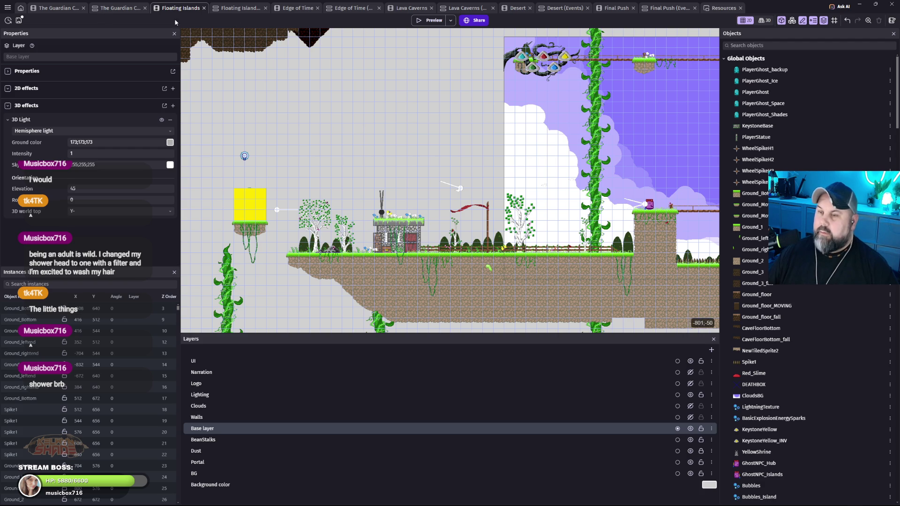
{"action": "left_click", "coordinate": [120, 10]}
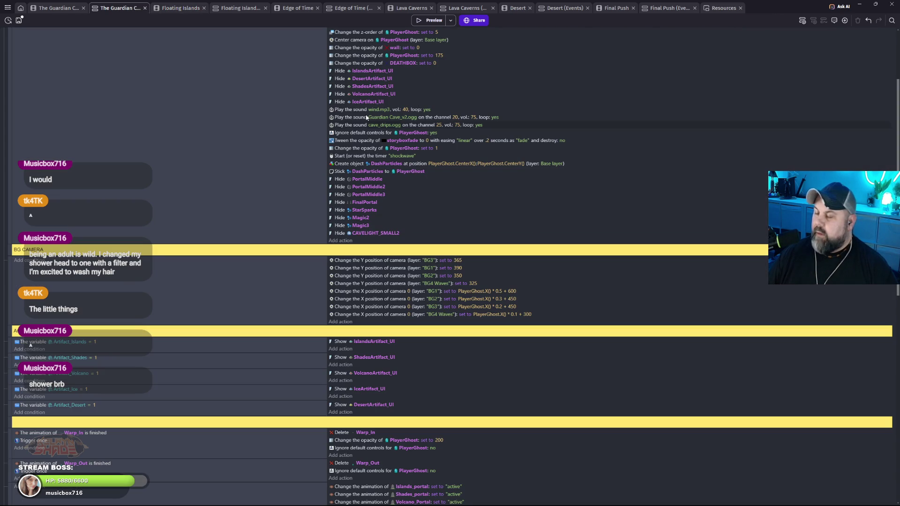
- Search The Guardian Cave's objects for 'dust' to confirm only PixiDust exists, then switch back to Floating Islands
{"action": "left_click", "coordinate": [54, 8]}
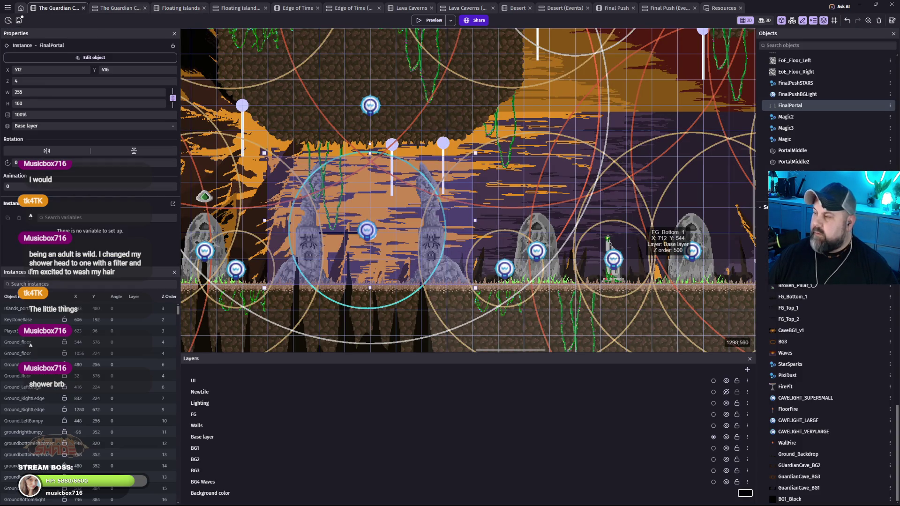
{"action": "scroll", "coordinate": [830, 281], "scroll_direction": "up", "scroll_amount": 10}
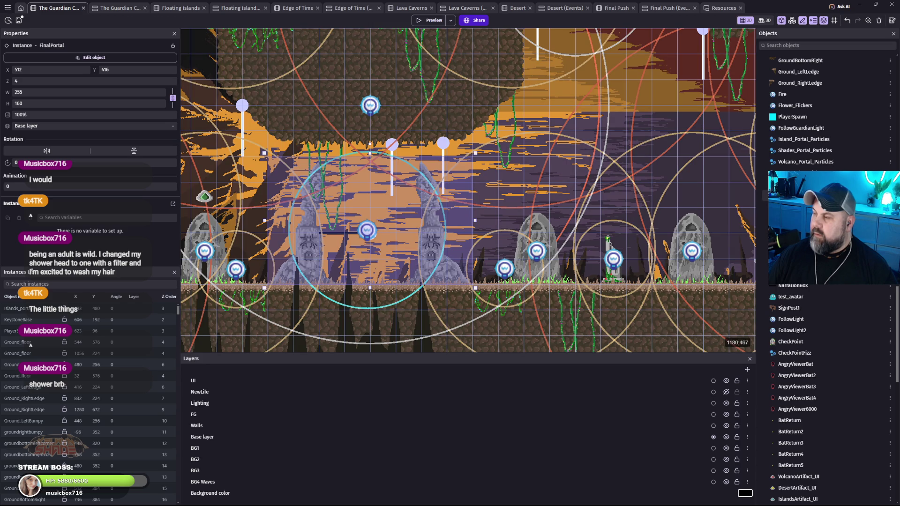
{"action": "scroll", "coordinate": [764, 201], "scroll_direction": "up", "scroll_amount": 5}
{"action": "scroll", "coordinate": [768, 211], "scroll_direction": "up", "scroll_amount": 10}
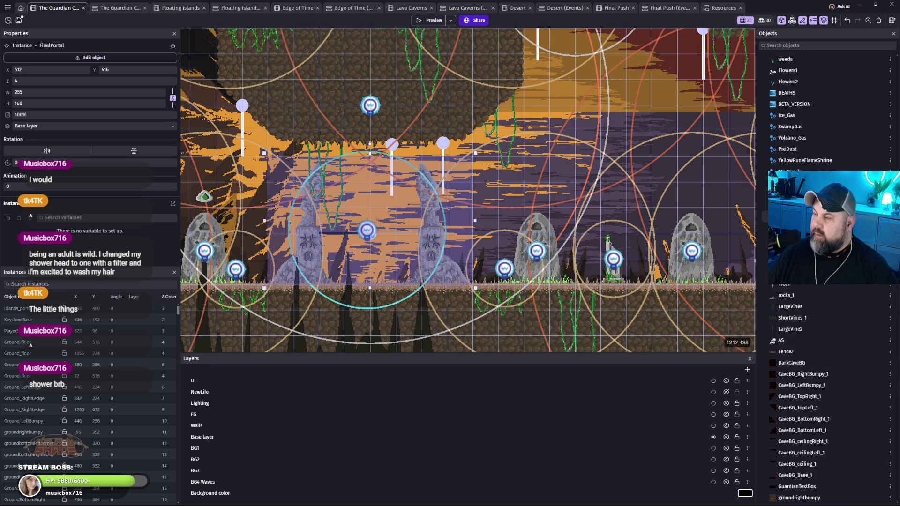
{"action": "scroll", "coordinate": [765, 218], "scroll_direction": "up", "scroll_amount": 6}
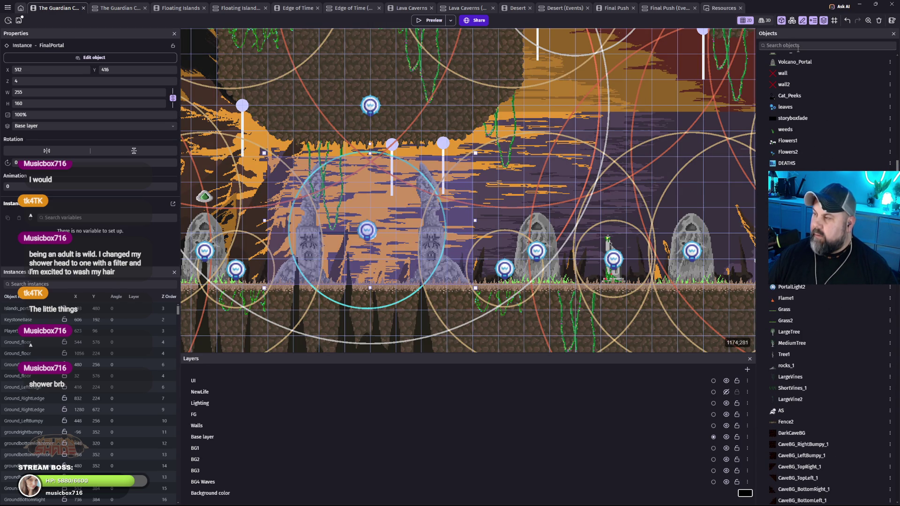
{"action": "type", "text": "dust"}
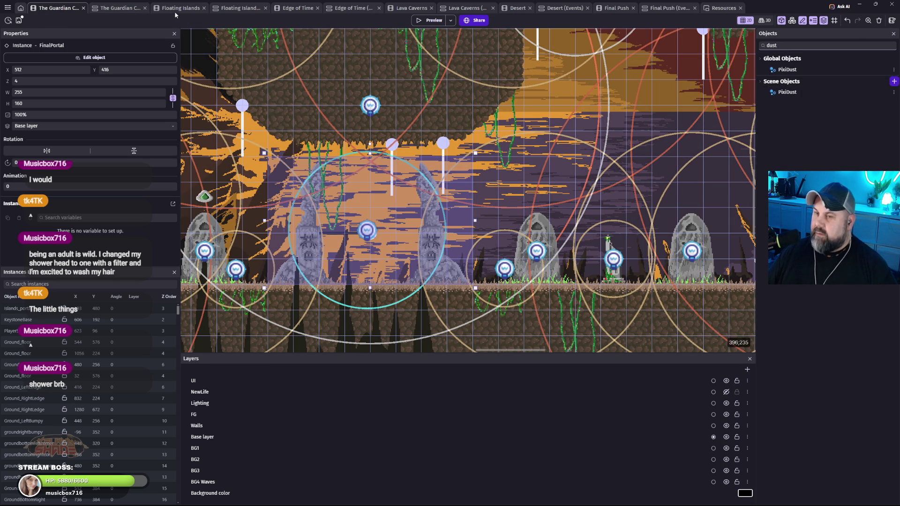
{"action": "left_click", "coordinate": [176, 9]}
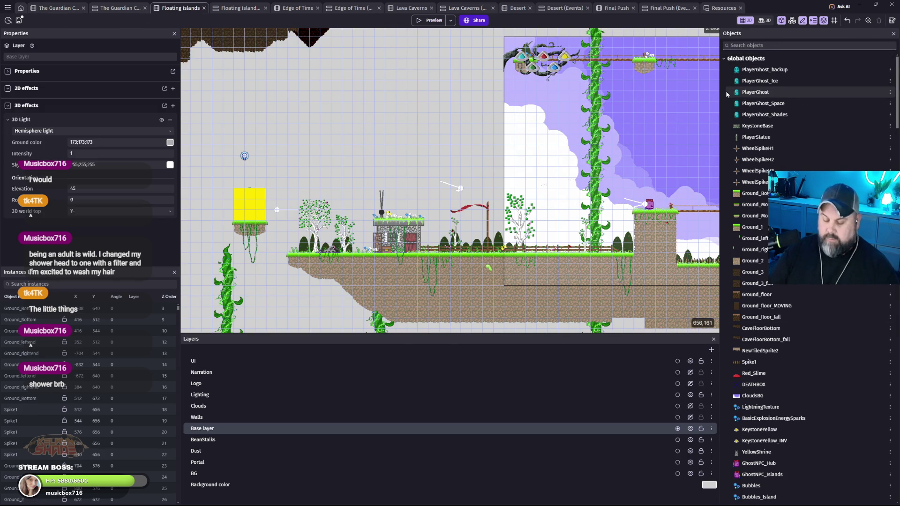
- Find the DustParticles object by searching 'dust' and make it a global object
{"action": "type", "text": "dust"}
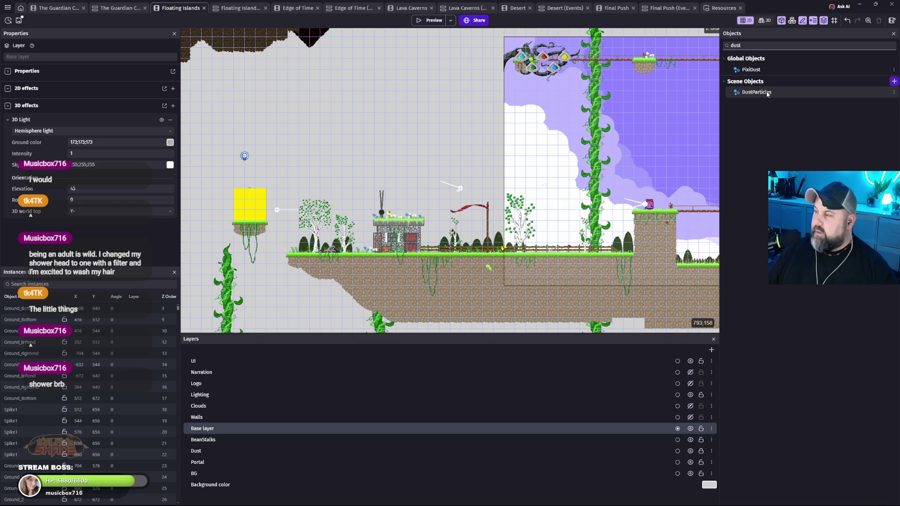
{"action": "right_click", "coordinate": [767, 93]}
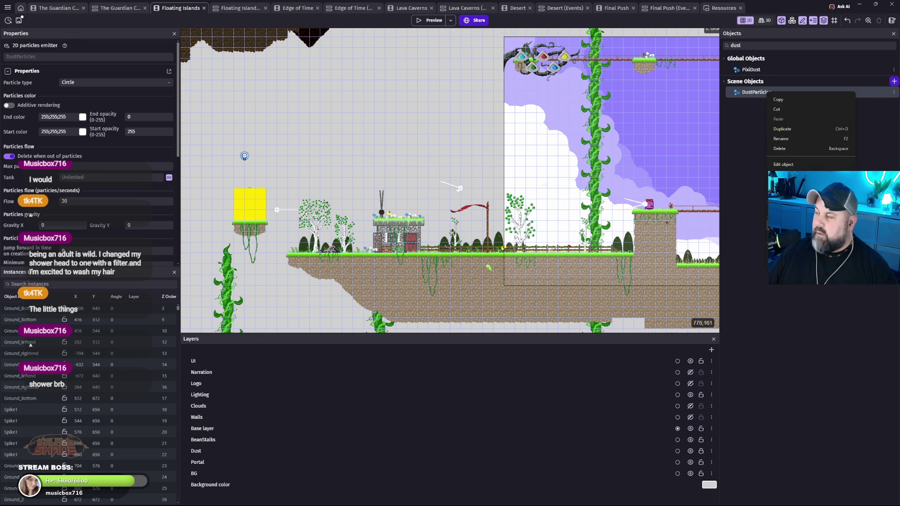
{"action": "left_click", "coordinate": [792, 223]}
{"action": "left_click", "coordinate": [501, 257]}
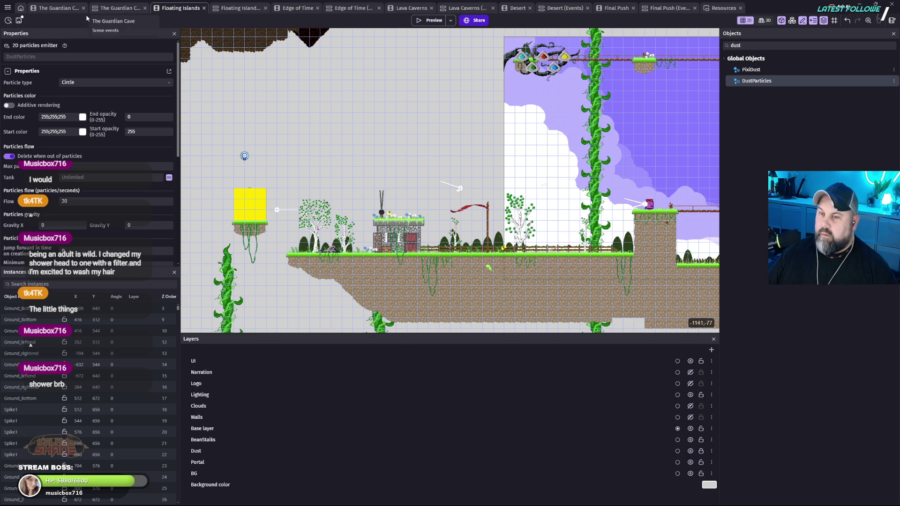
- Drag a DustParticles instance onto the Guardian Cave scene canvas
{"action": "left_click", "coordinate": [50, 10]}
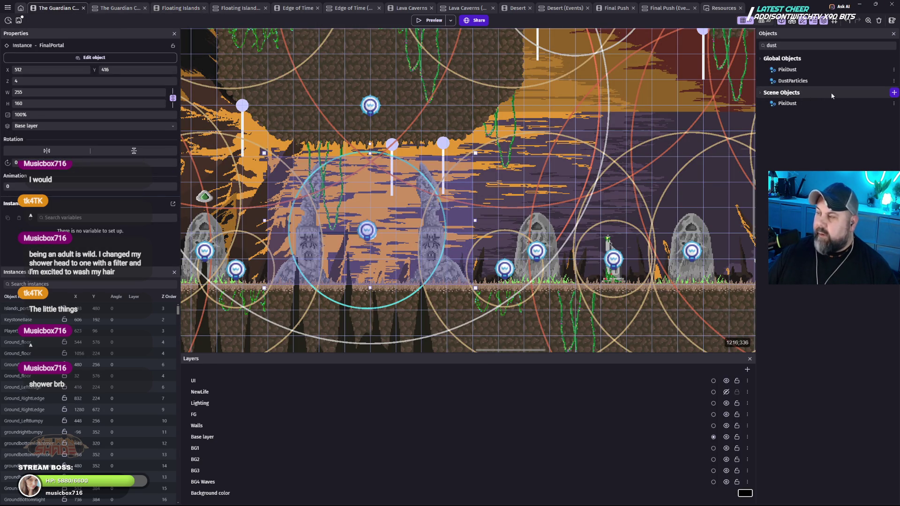
{"action": "left_click", "coordinate": [797, 83]}
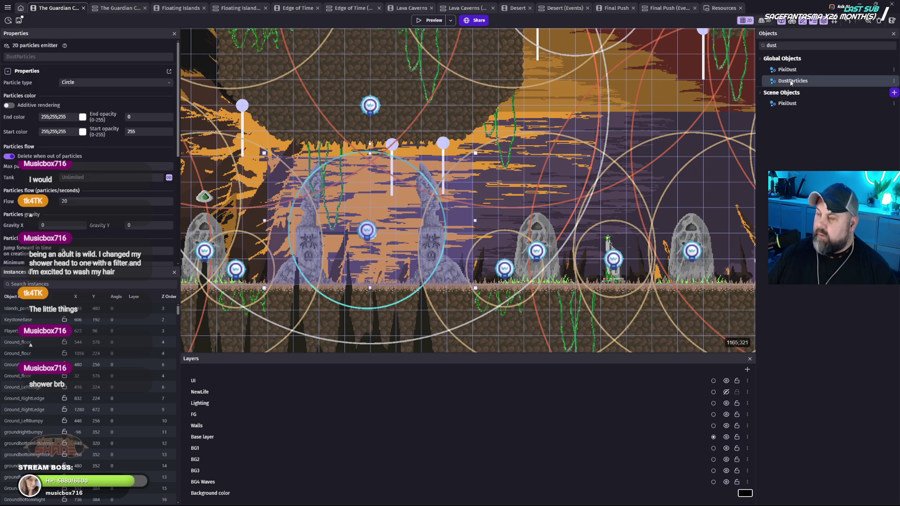
{"action": "mouse_move", "coordinate": [791, 83]}
{"action": "left_mouse_down"}
{"action": "mouse_move", "coordinate": [516, 108]}
{"action": "mouse_move", "coordinate": [301, 108]}
{"action": "mouse_move", "coordinate": [299, 83]}
{"action": "mouse_move", "coordinate": [327, 57]}
{"action": "mouse_move", "coordinate": [365, 33]}
{"action": "mouse_move", "coordinate": [409, 25]}
{"action": "left_mouse_up"}
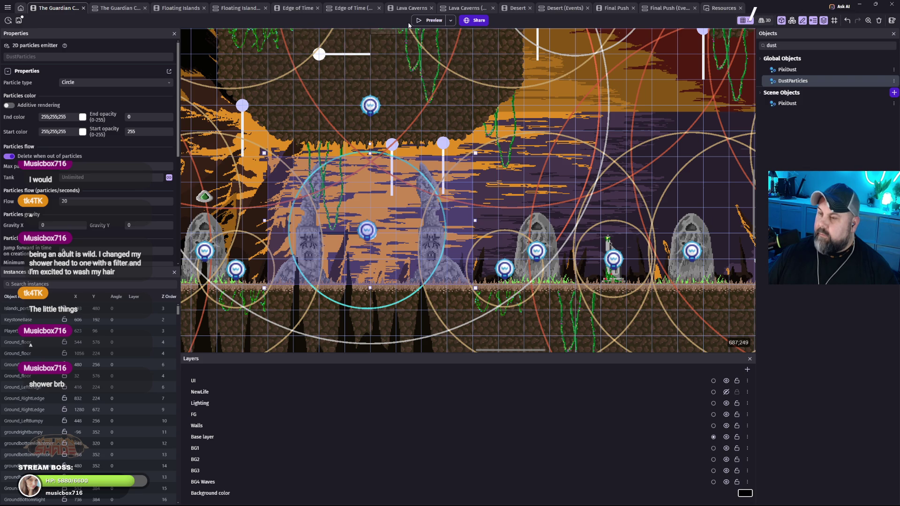
- Preview the Guardian Cave, walk the ghost left and right, jump the gap, then leave fullscreen
{"action": "left_click", "coordinate": [429, 20]}
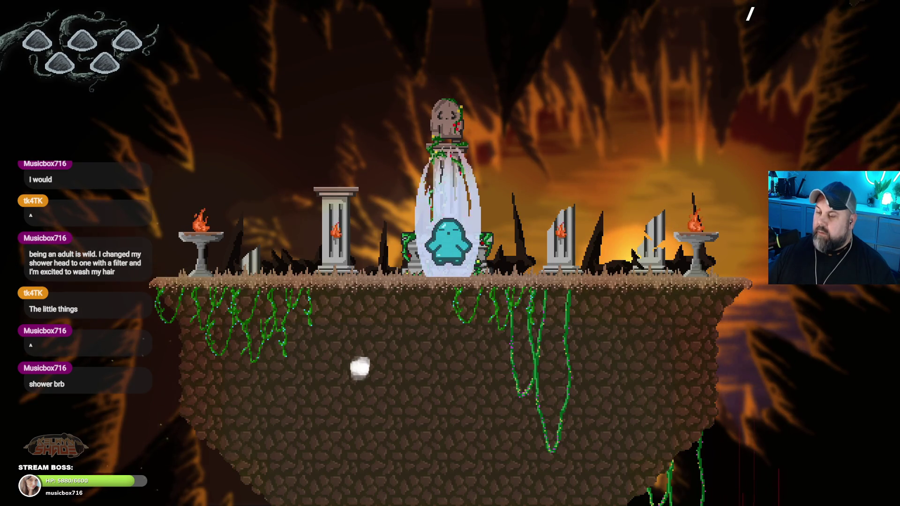
{"action": "key", "text": "Left"}
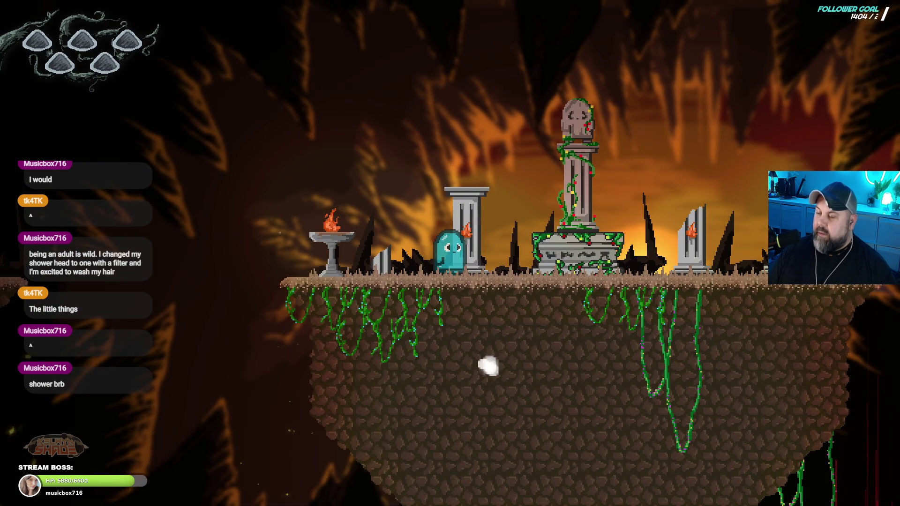
{"action": "key", "text": "Right"}
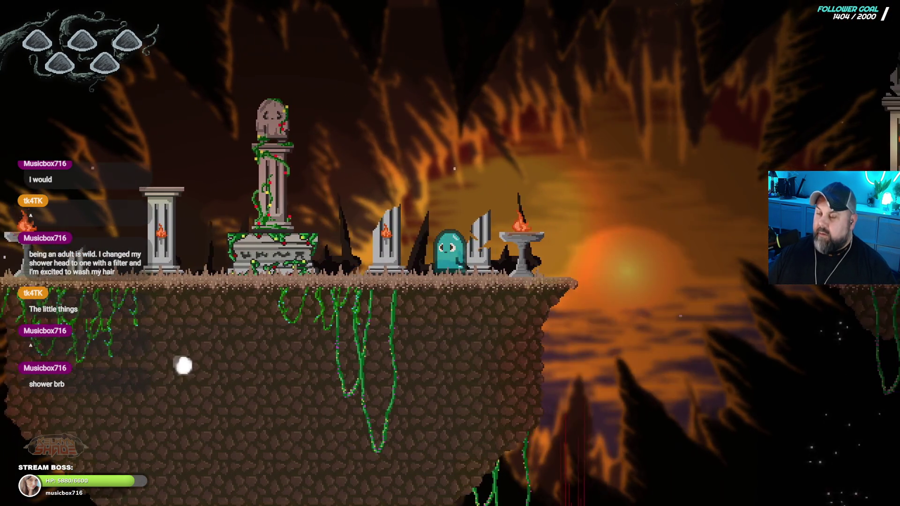
{"action": "key", "text": "Left"}
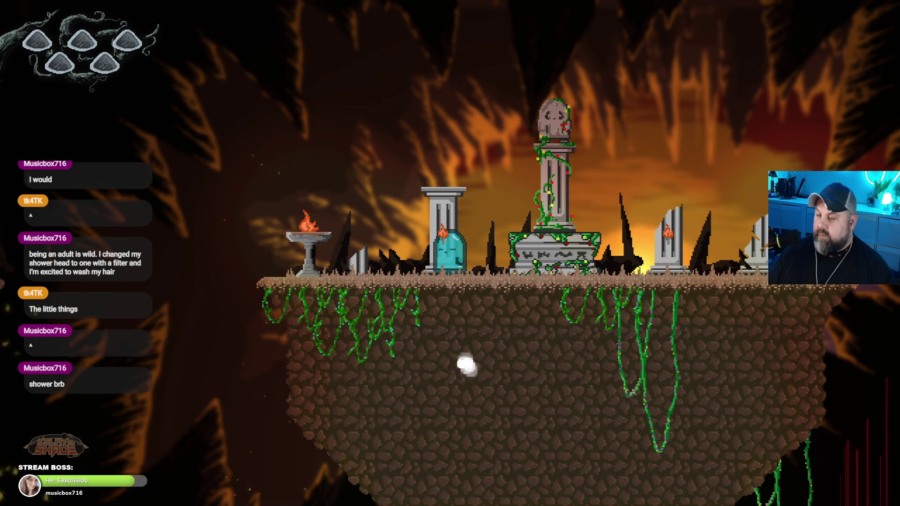
{"action": "key", "text": "space"}
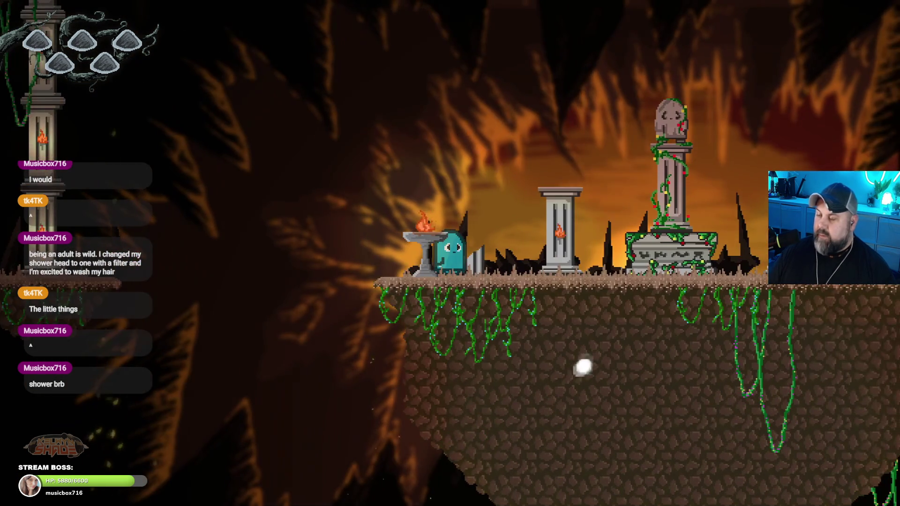
{"action": "key", "text": "Escape"}
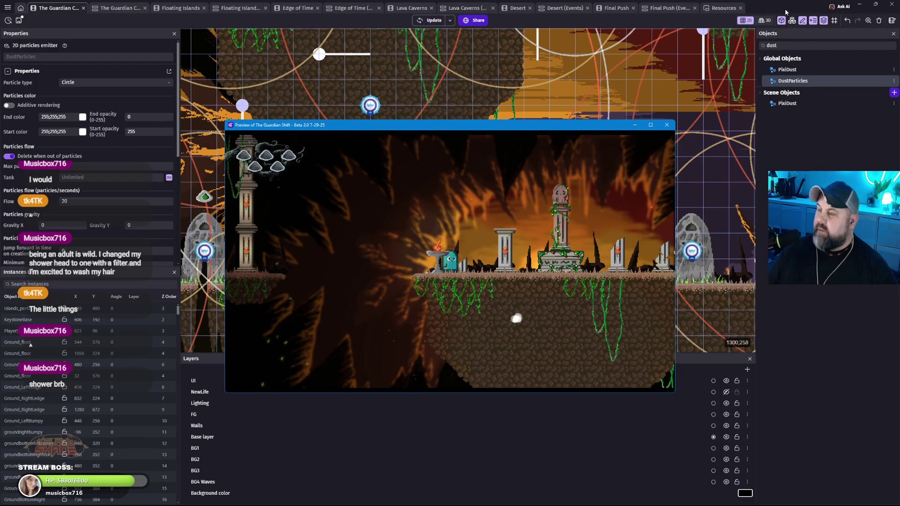
- Close the preview, copy the Run Particles group from Floating Islands events, and return to Guardian events
{"action": "left_click", "coordinate": [666, 124]}
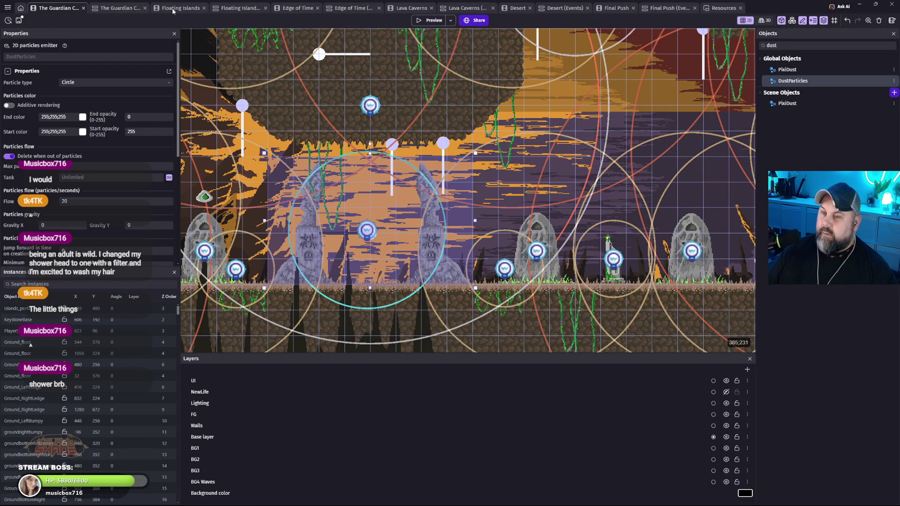
{"action": "left_click", "coordinate": [173, 9]}
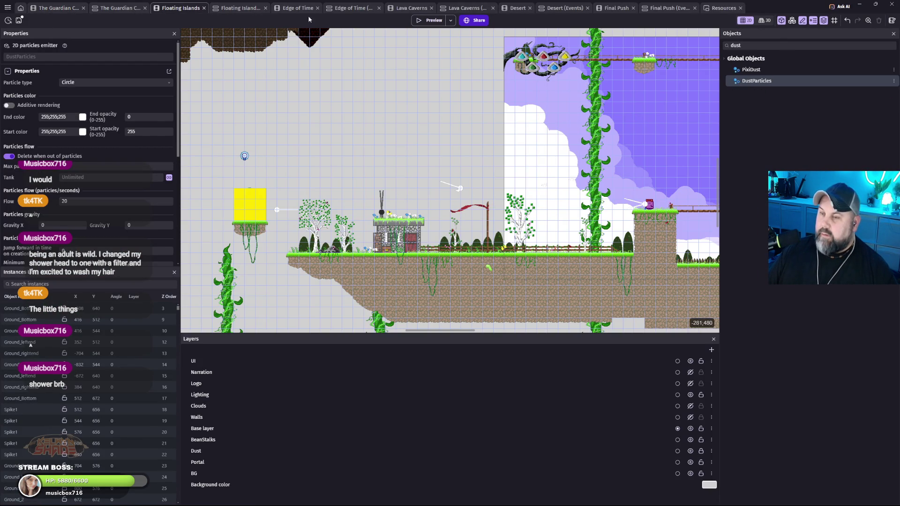
{"action": "left_click", "coordinate": [237, 8]}
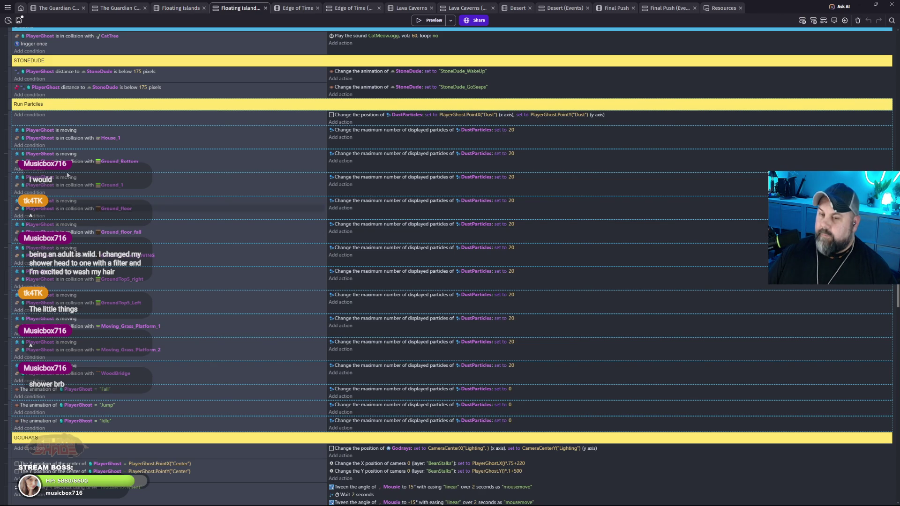
{"action": "right_click", "coordinate": [13, 111]}
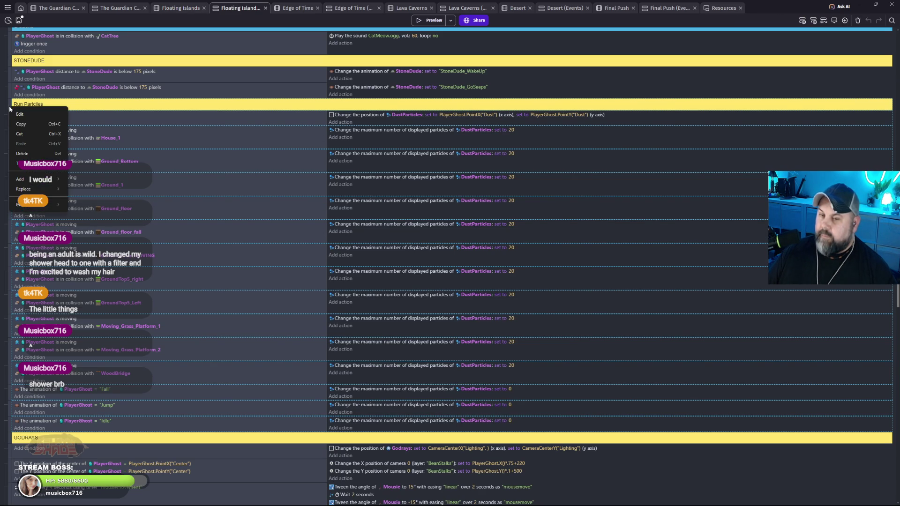
{"action": "left_click", "coordinate": [24, 125]}
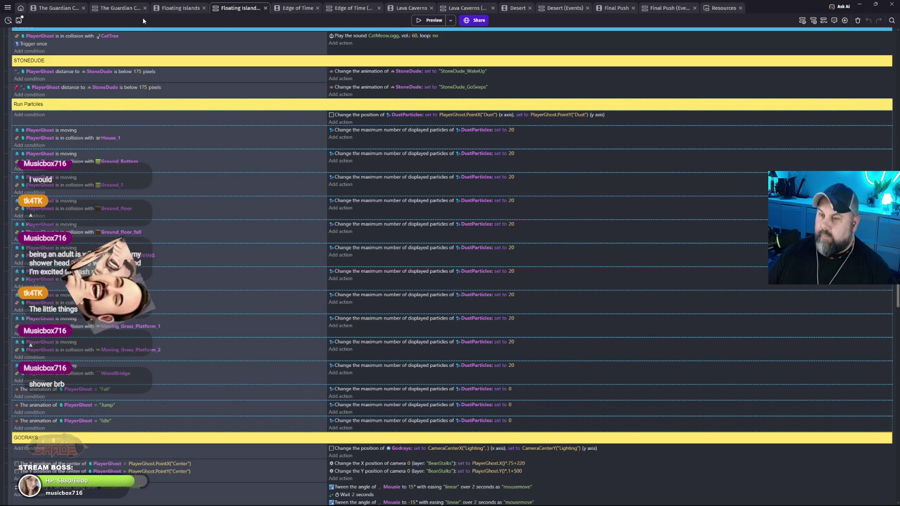
{"action": "left_click", "coordinate": [115, 9]}
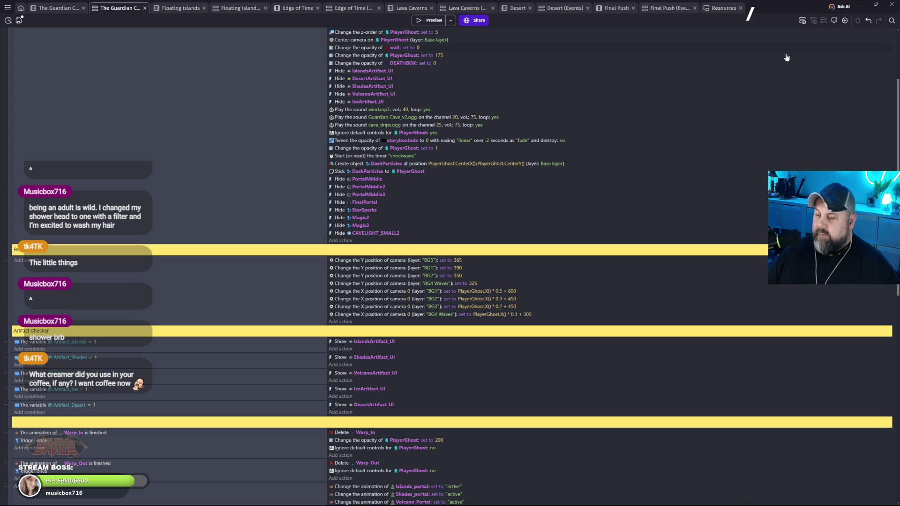
- Paste the Run Particles group at the BG CAMERA event, then start a game preview
{"action": "scroll", "coordinate": [546, 268], "scroll_direction": "down", "scroll_amount": 3}
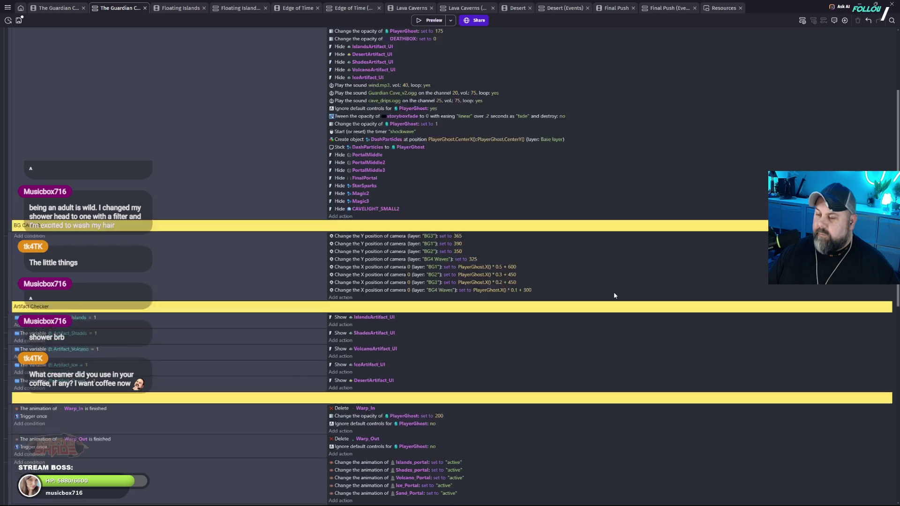
{"action": "scroll", "coordinate": [301, 263], "scroll_direction": "up", "scroll_amount": 2}
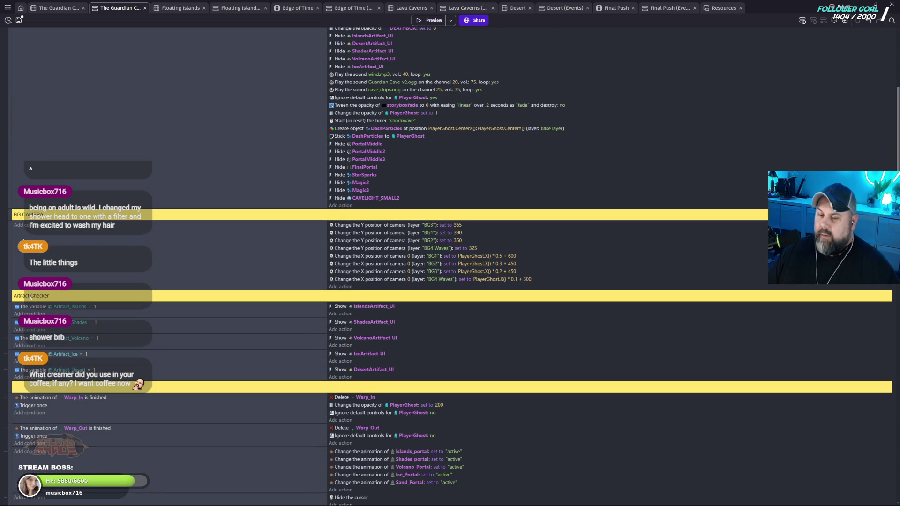
{"action": "right_click", "coordinate": [11, 216]}
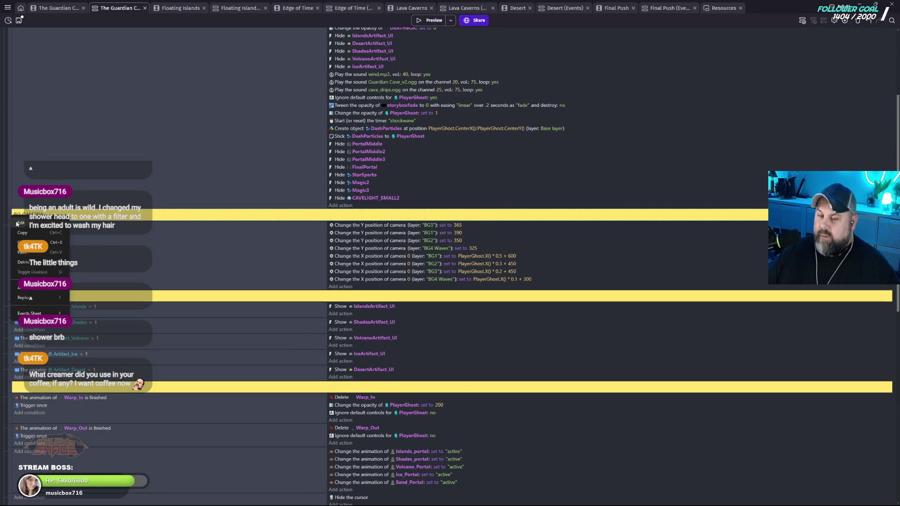
{"action": "left_click", "coordinate": [38, 255]}
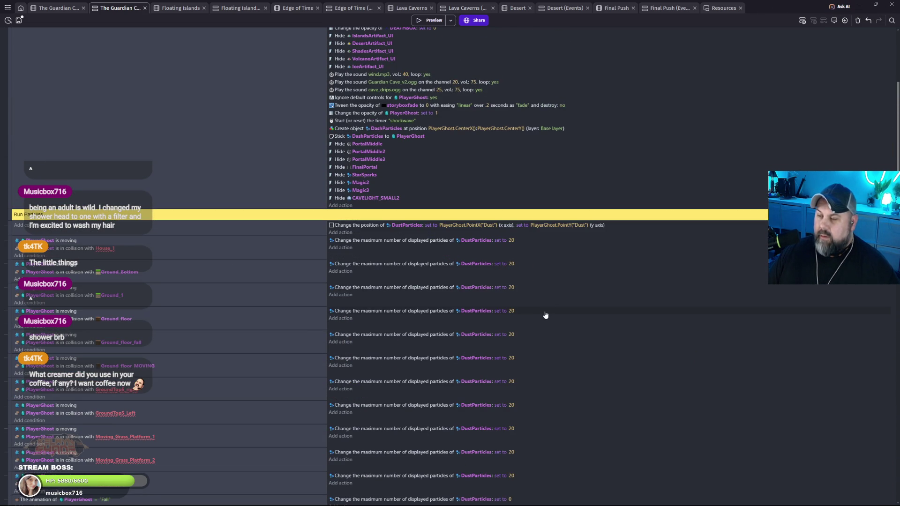
{"action": "scroll", "coordinate": [545, 314], "scroll_direction": "down", "scroll_amount": 2}
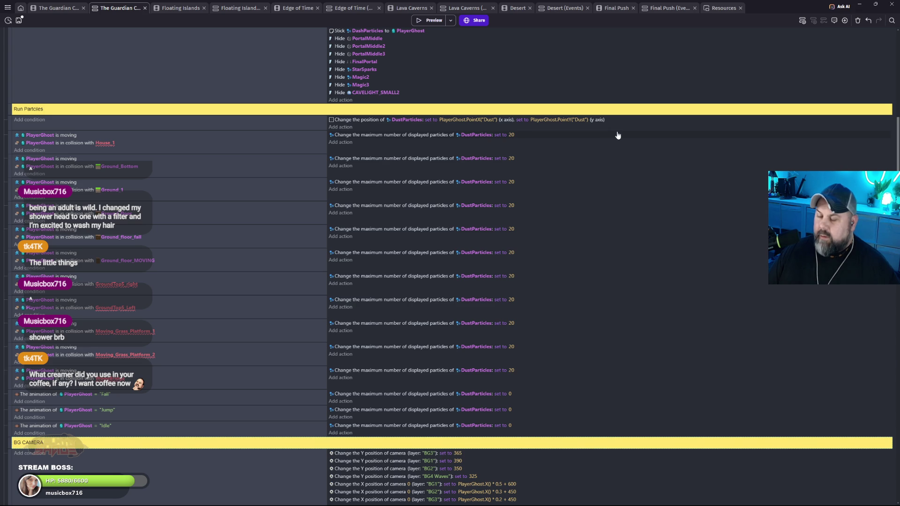
{"action": "left_click", "coordinate": [433, 22]}
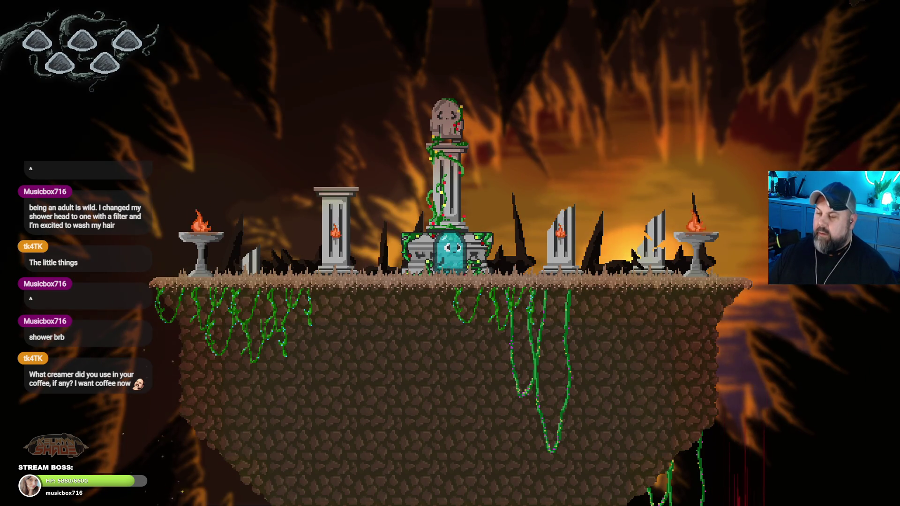
- Hop the ghost around the shrine, over to the floating pillar platform and back
{"action": "key", "text": "Left"}
{"action": "key", "text": "Right"}
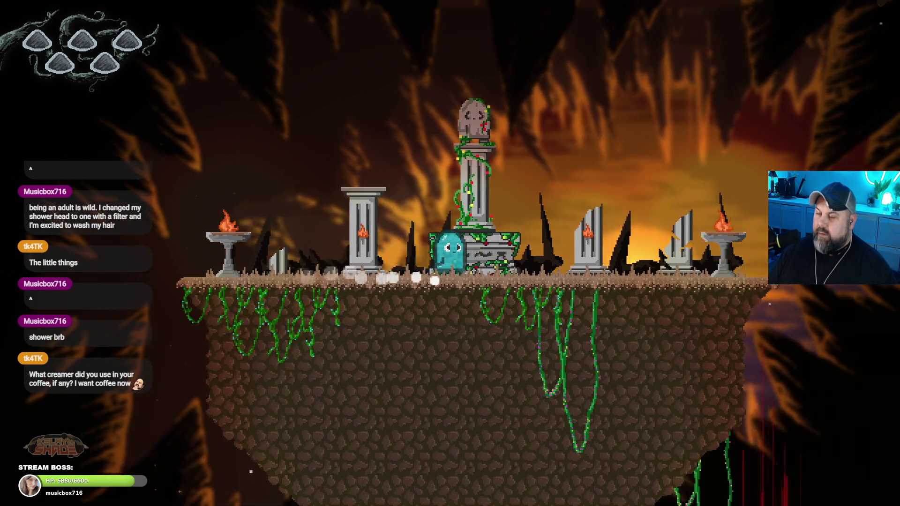
{"action": "key", "text": "space"}
{"action": "key", "text": "Left"}
{"action": "key", "text": "Left"}
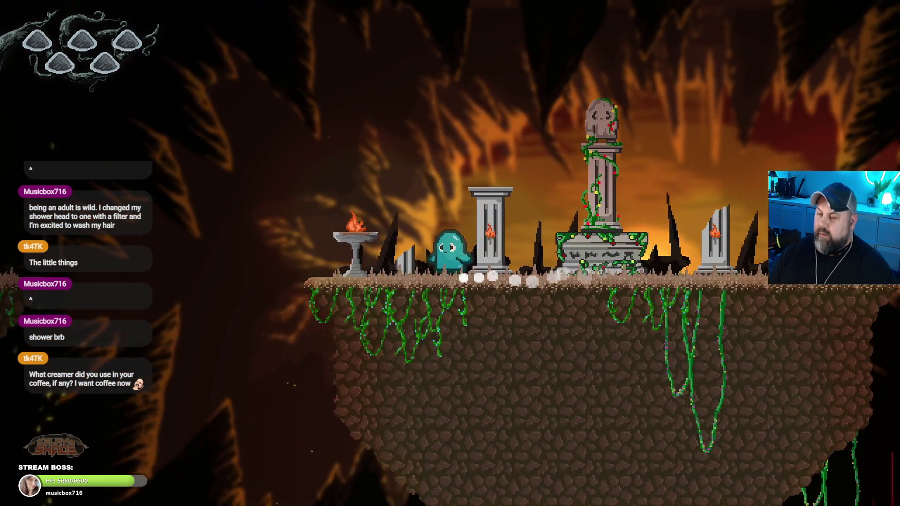
{"action": "key", "text": "space"}
{"action": "key", "text": "Left"}
{"action": "key", "text": "space"}
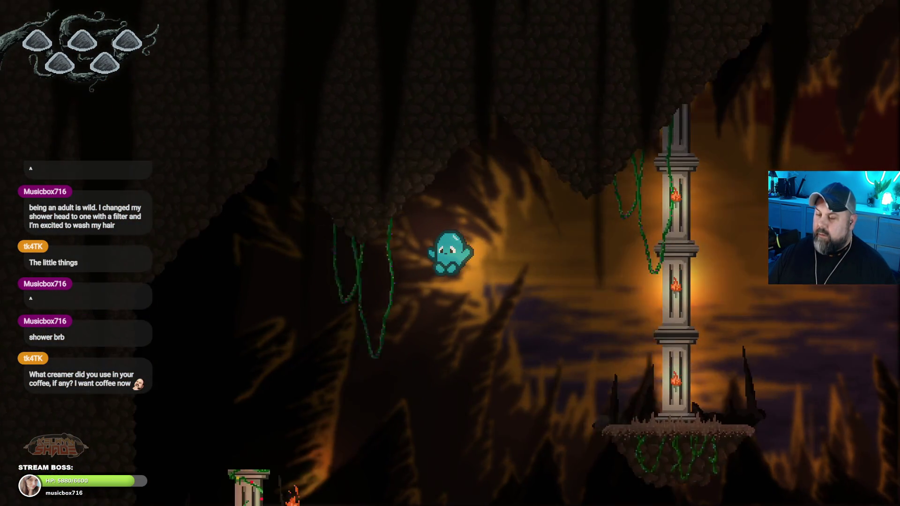
- Run the ghost down the lower ledges past the monuments, up to the pedestals, and back across
{"action": "key", "text": "Right"}
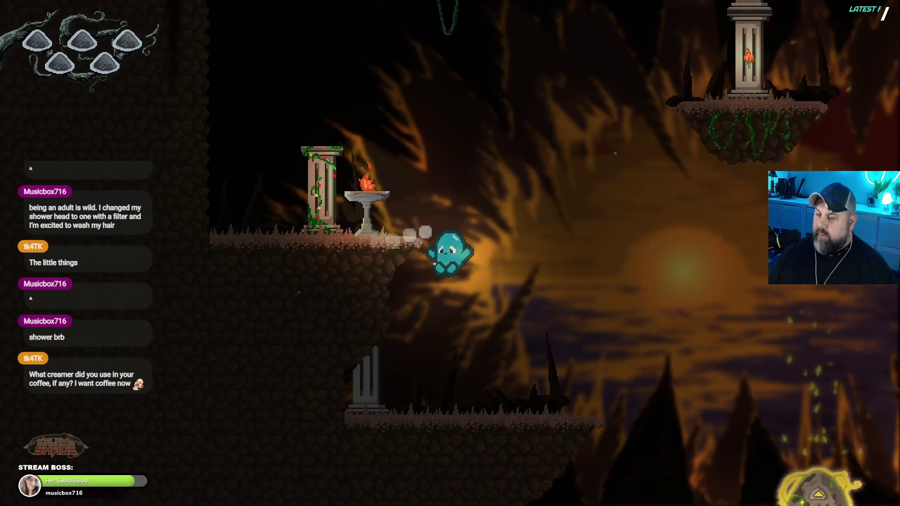
{"action": "key", "text": "Right"}
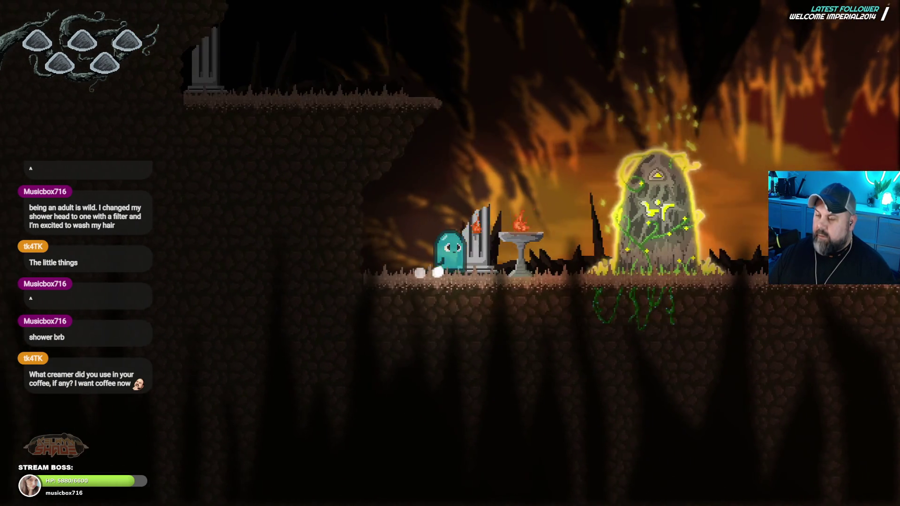
{"action": "key", "text": "space"}
{"action": "key", "text": "Right"}
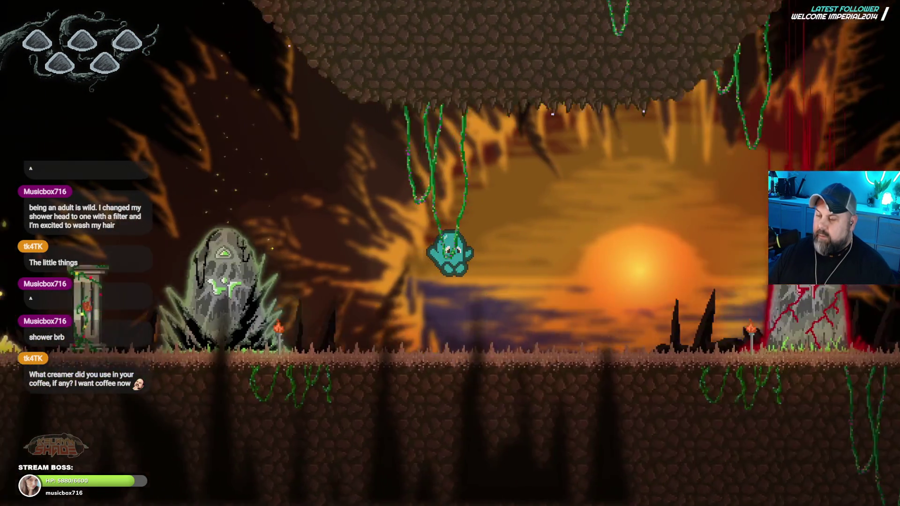
{"action": "key", "text": "Right"}
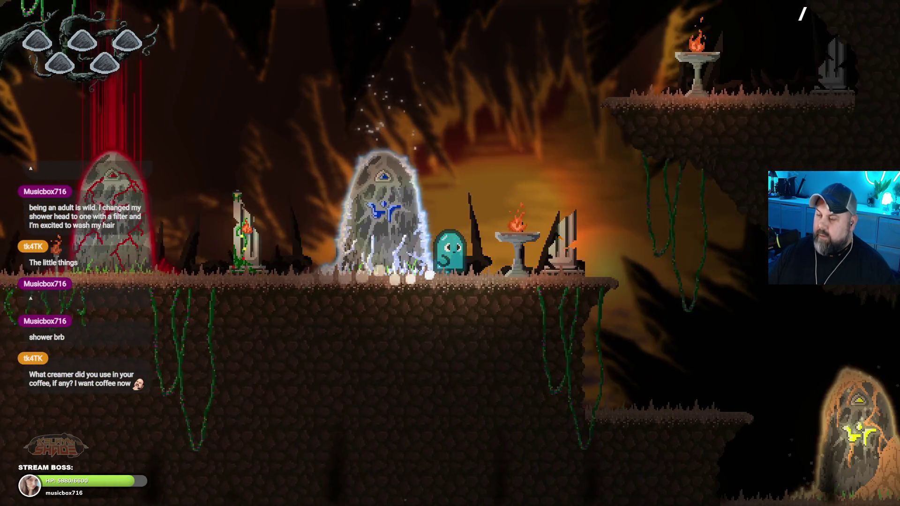
{"action": "key", "text": "Right"}
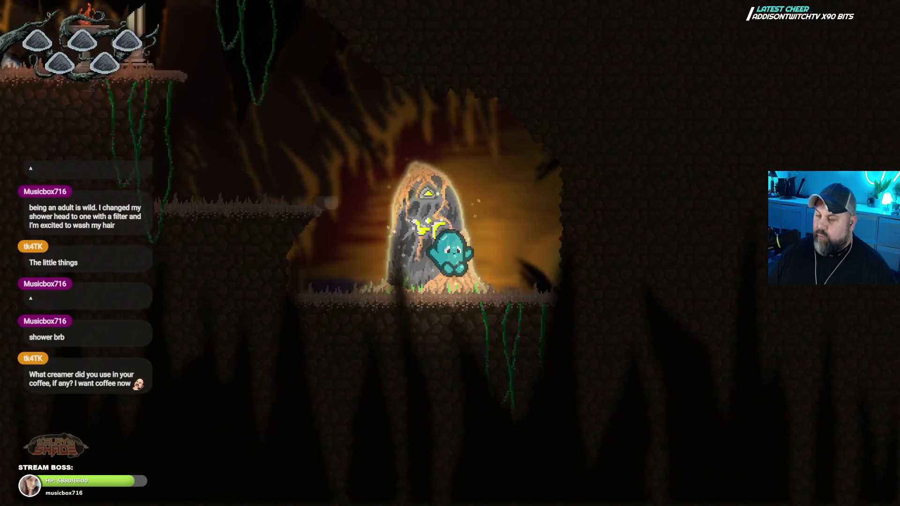
{"action": "key", "text": "Left"}
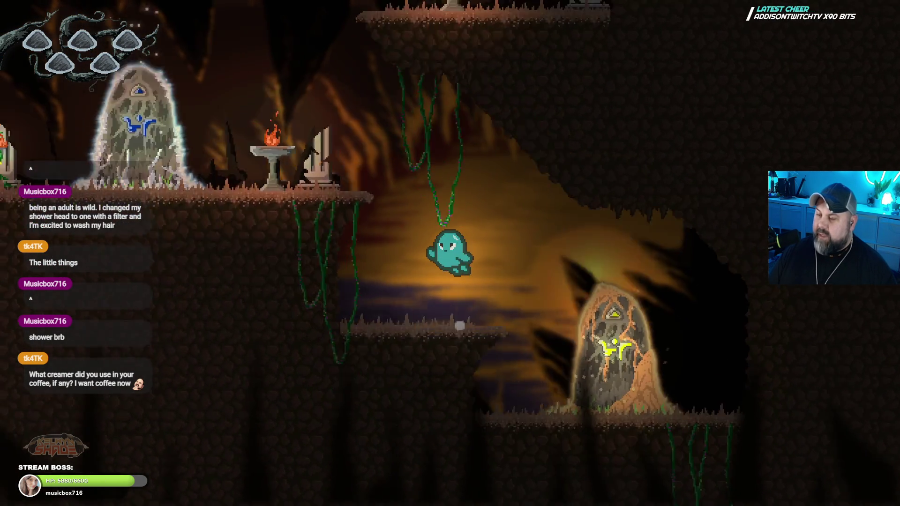
{"action": "key", "text": "Left"}
{"action": "key", "text": "Right"}
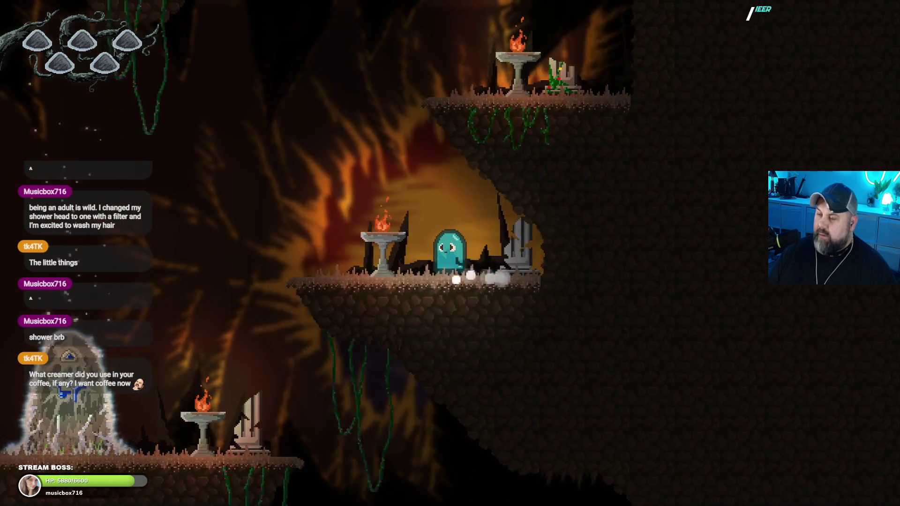
{"action": "key", "text": "Left"}
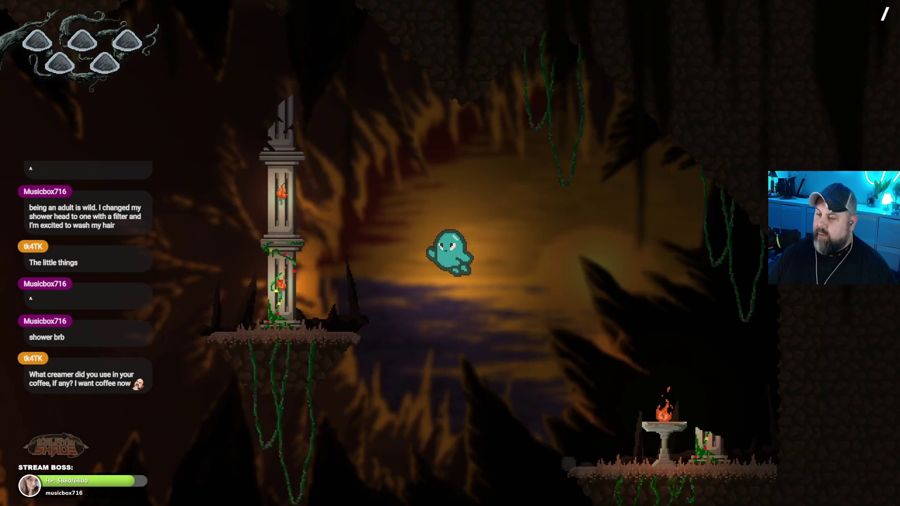
{"action": "key", "text": "Left"}
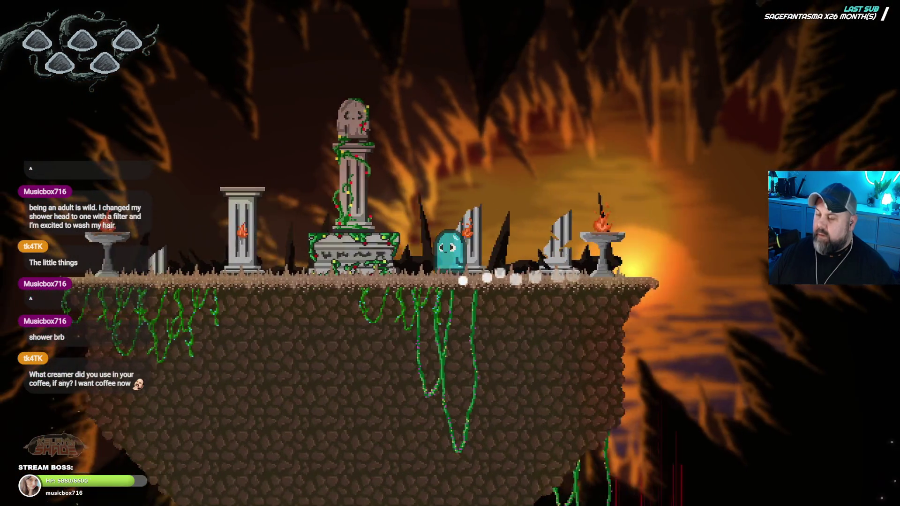
{"action": "key", "text": "Left"}
{"action": "key", "text": "Right"}
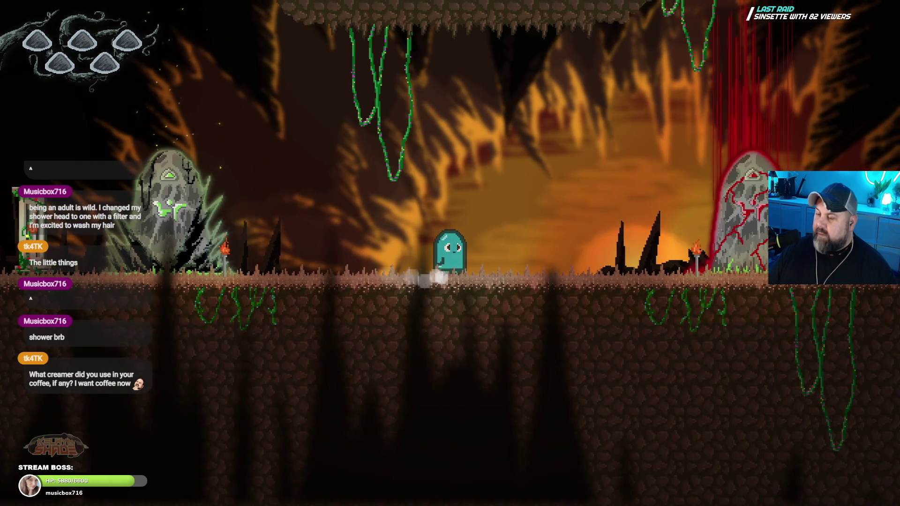
- Check the dust trail while running and jumping between ledges and monoliths, then exit fullscreen
{"action": "key", "text": "Left"}
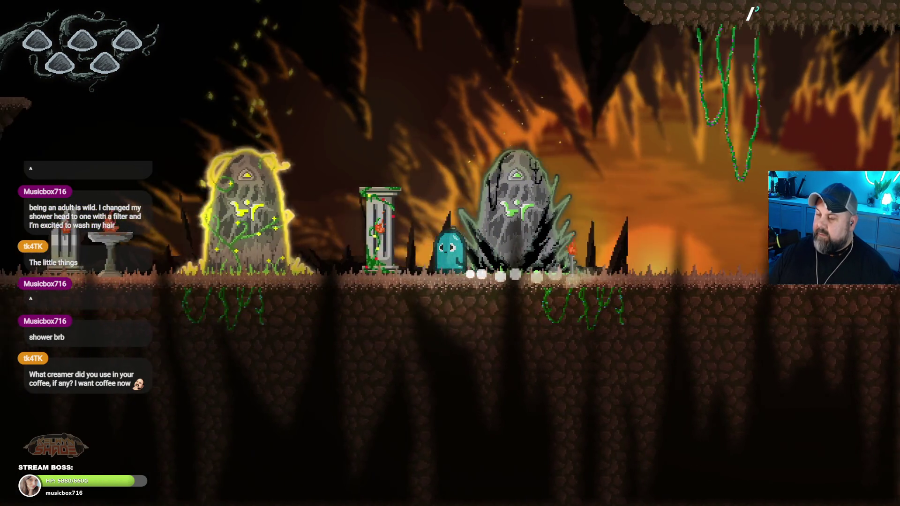
{"action": "key", "text": "Right"}
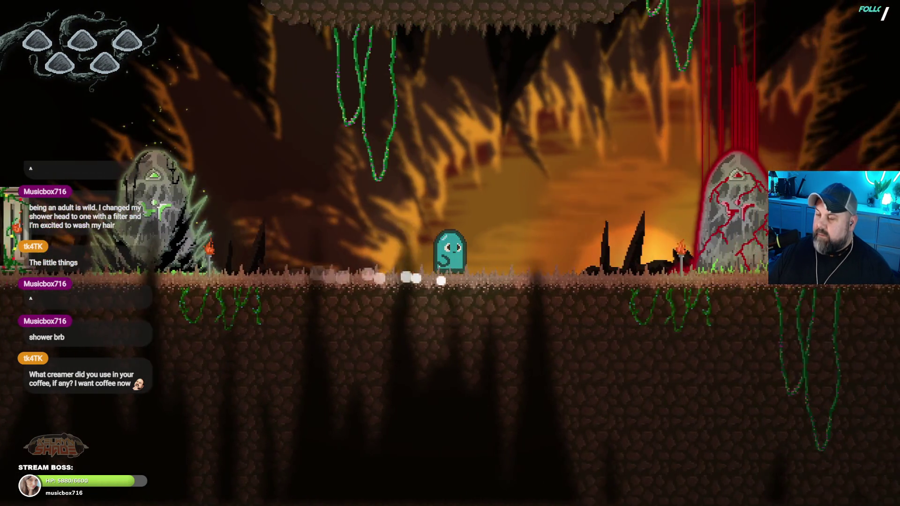
{"action": "key", "text": "Right"}
{"action": "key", "text": "space"}
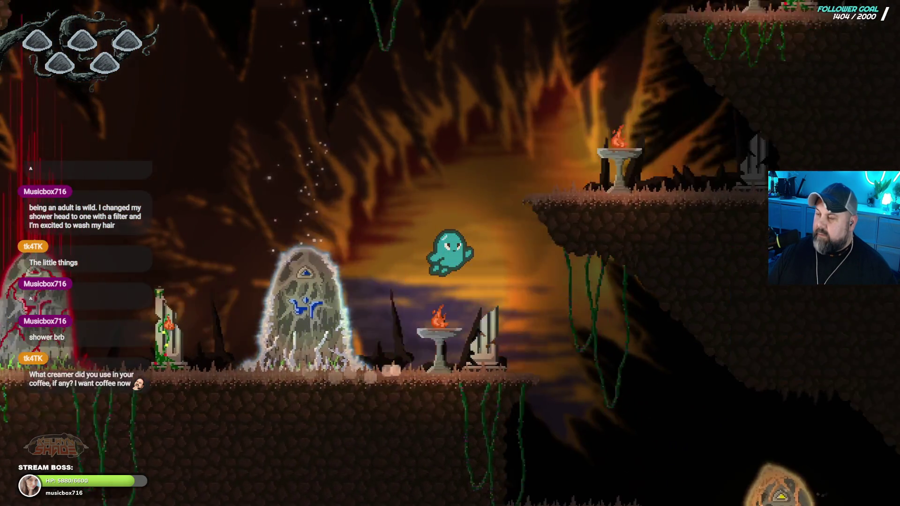
{"action": "key", "text": "space"}
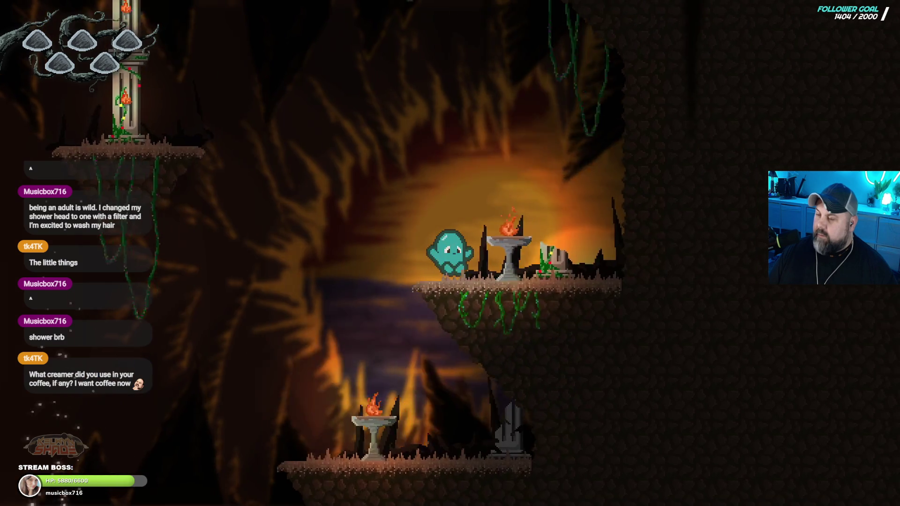
{"action": "key", "text": "Left"}
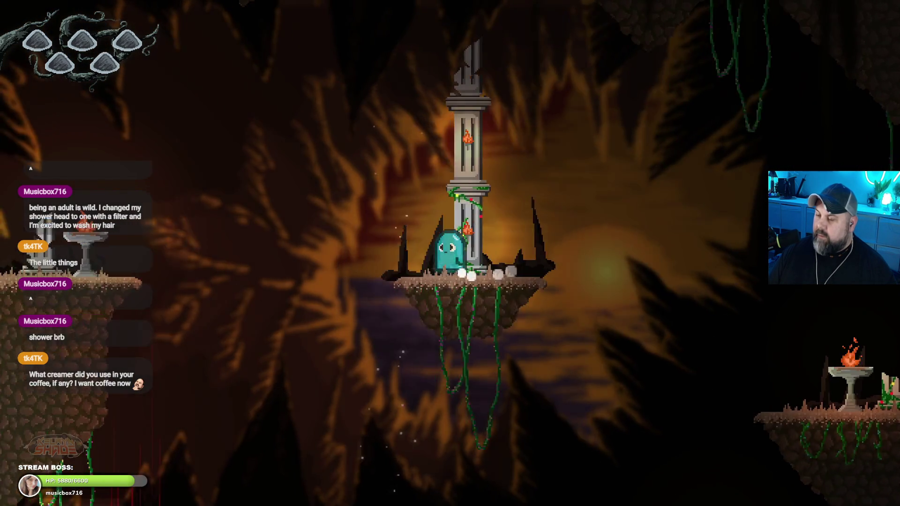
{"action": "key", "text": "Left"}
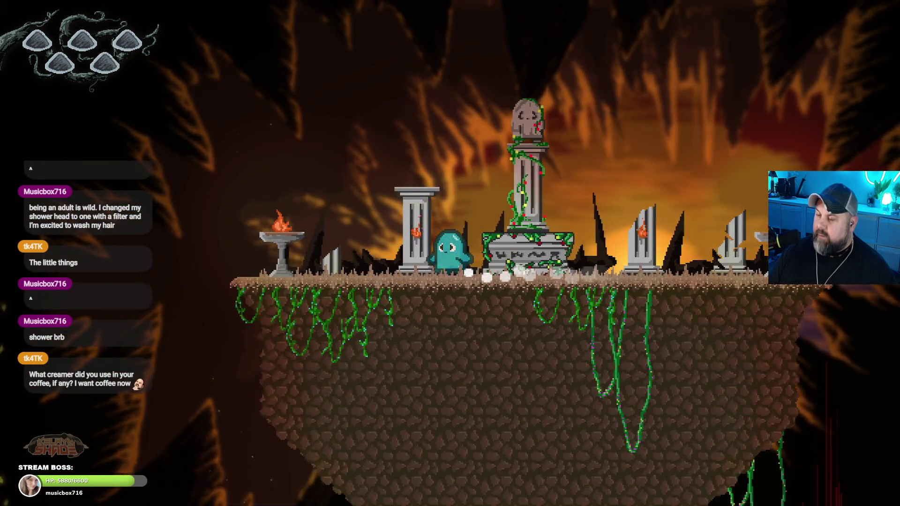
{"action": "key", "text": "space"}
{"action": "key", "text": "Left"}
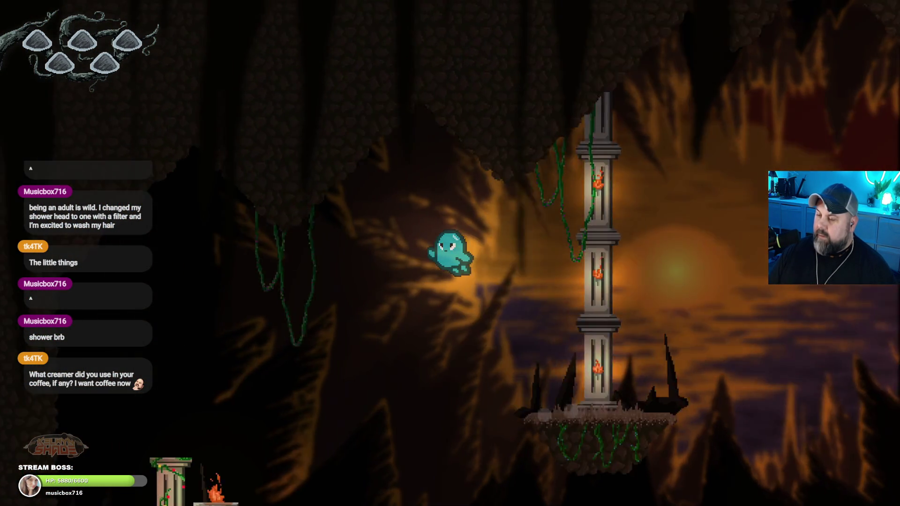
{"action": "key", "text": "Right"}
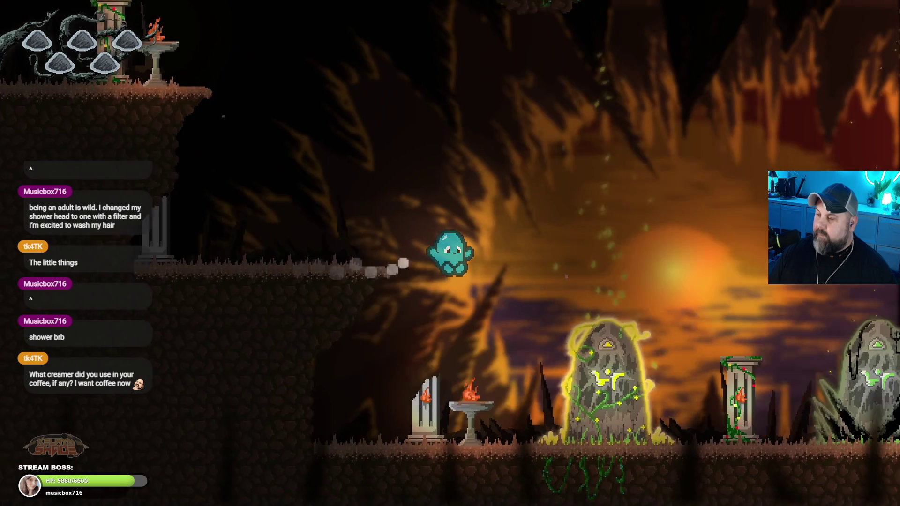
{"action": "key", "text": "Escape"}
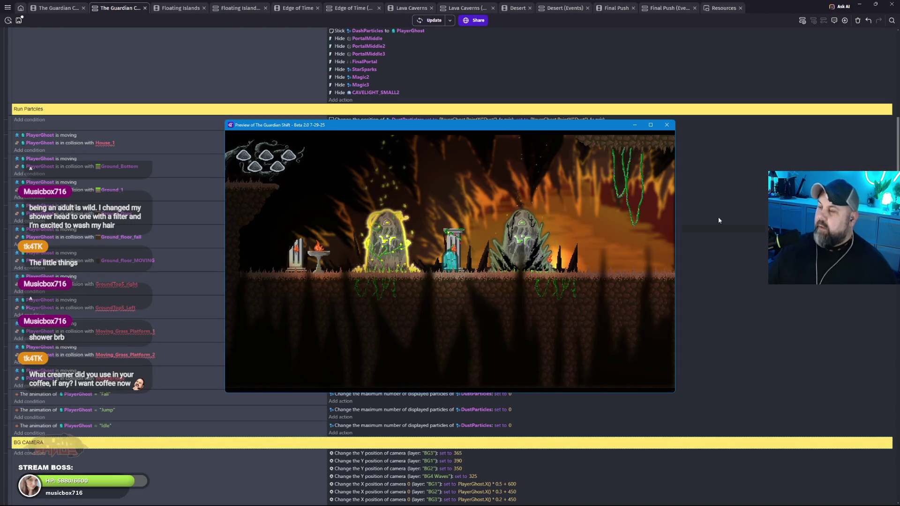
- Close the preview and delete the extra GroundTop5, Moving_Grass_Platform and WoodBridge collision events
{"action": "left_click", "coordinate": [669, 126]}
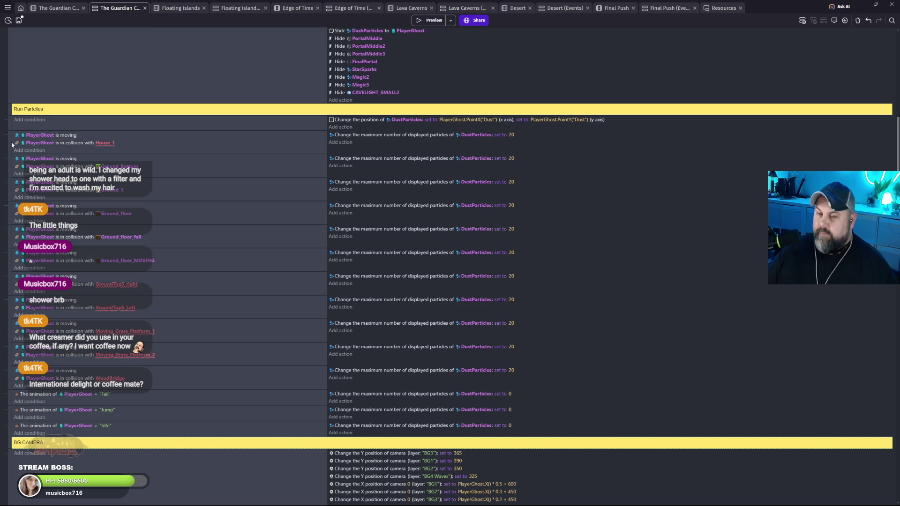
{"action": "left_click_drag", "start_coordinate": [12, 145], "coordinate": [9, 202]}
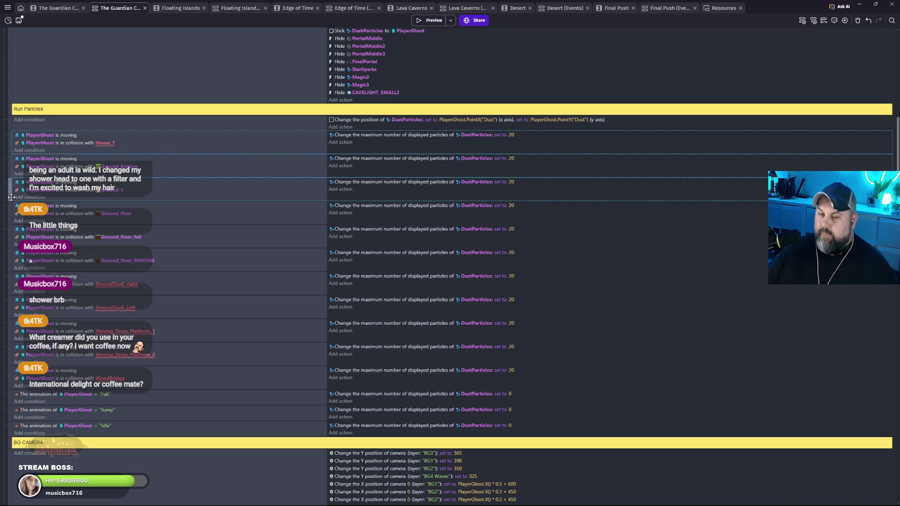
{"action": "left_click", "coordinate": [9, 296], "text": "ctrl"}
{"action": "left_click", "coordinate": [9, 307], "text": "ctrl"}
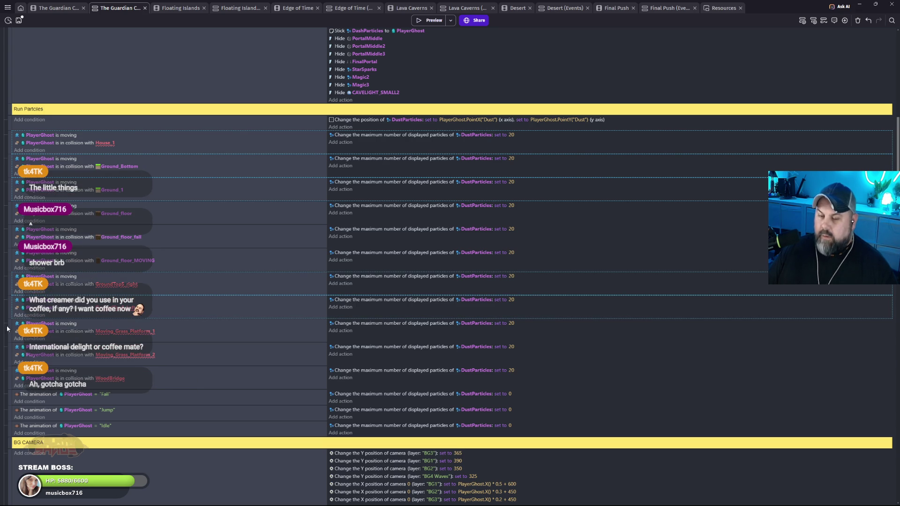
{"action": "left_click", "coordinate": [9, 328], "text": "ctrl"}
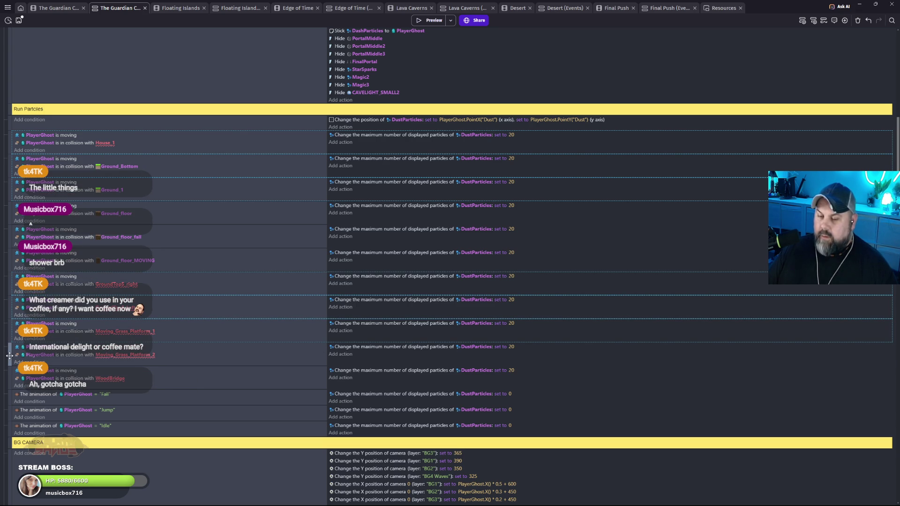
{"action": "left_click", "coordinate": [9, 354], "text": "ctrl"}
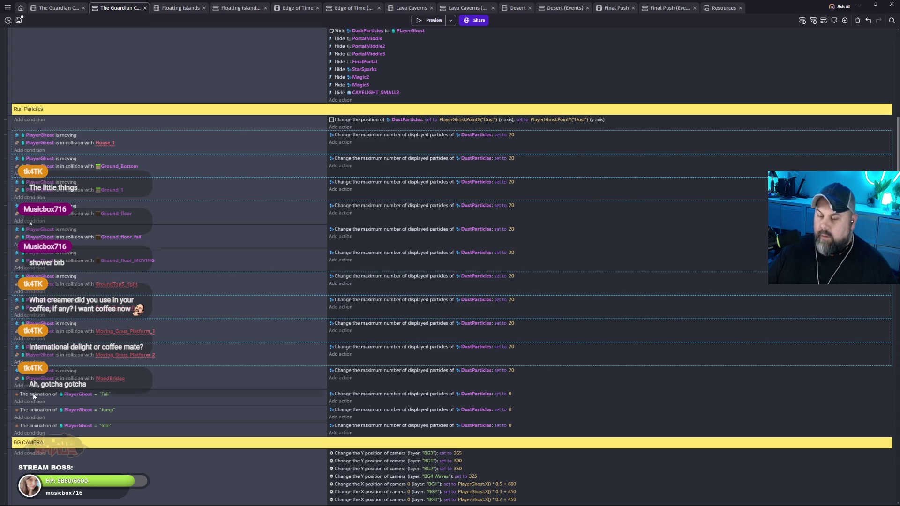
{"action": "left_click", "coordinate": [9, 377], "text": "ctrl"}
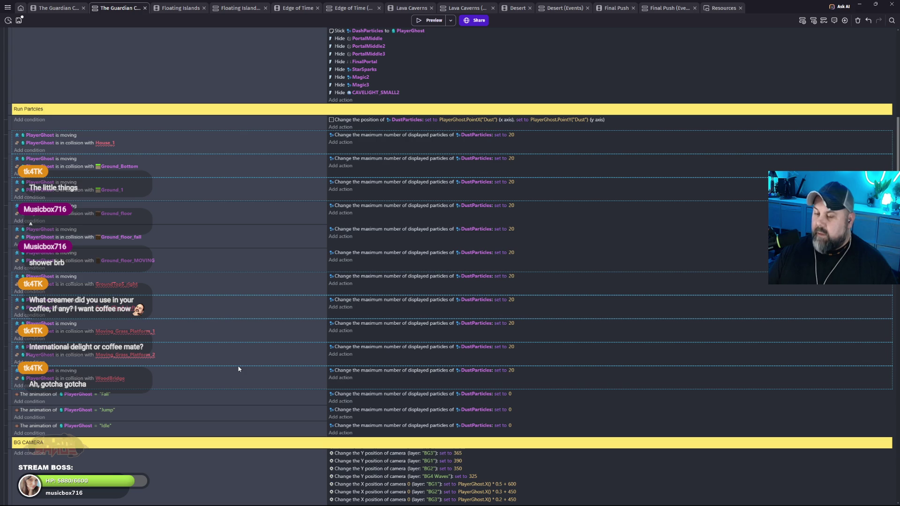
{"action": "key", "text": "Delete"}
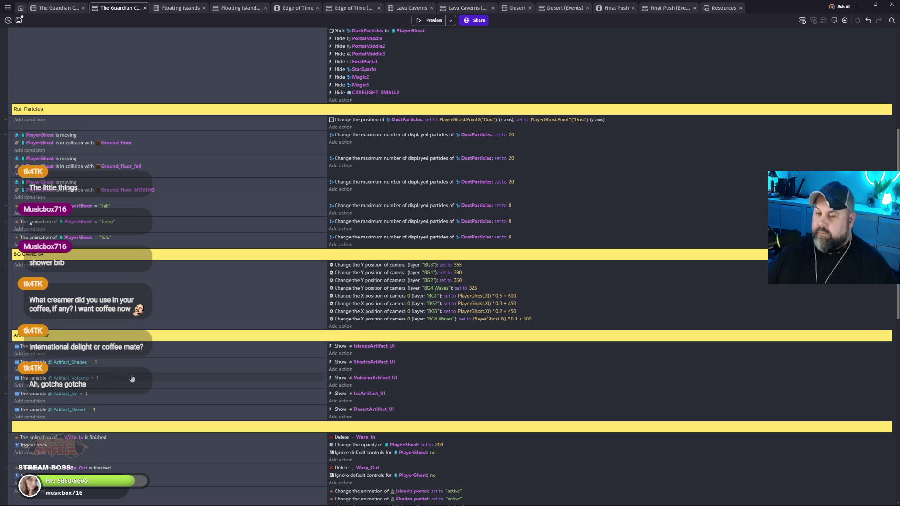
- Run another preview to retest the trimmed dust events, then close it
{"action": "scroll", "coordinate": [130, 374], "scroll_direction": "up", "scroll_amount": 3}
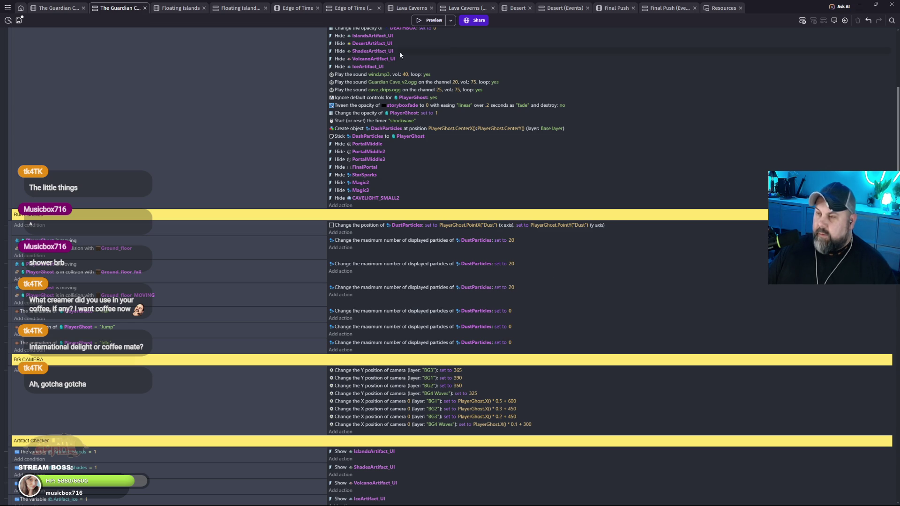
{"action": "left_click", "coordinate": [429, 22]}
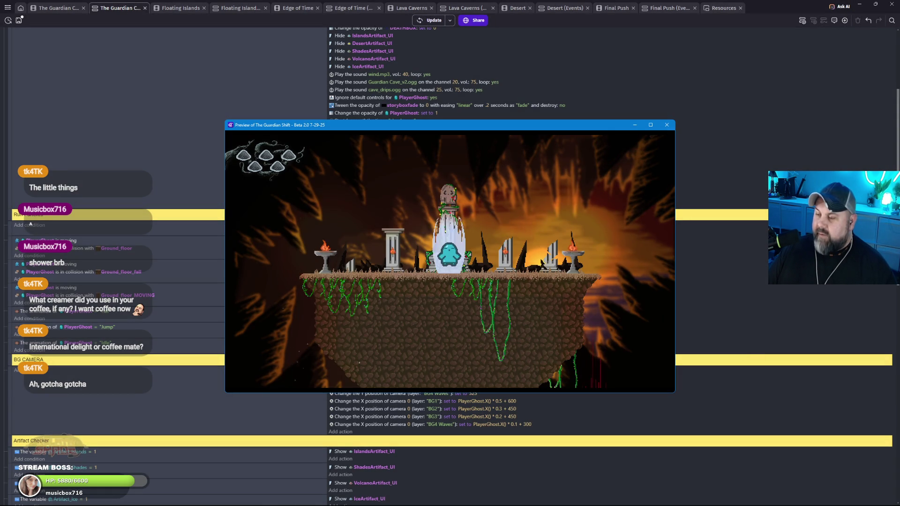
{"action": "left_click", "coordinate": [667, 124]}
- Drag the DustParticles instance below the ground to X 544, Y 896 and launch a preview
{"action": "left_click", "coordinate": [53, 9]}
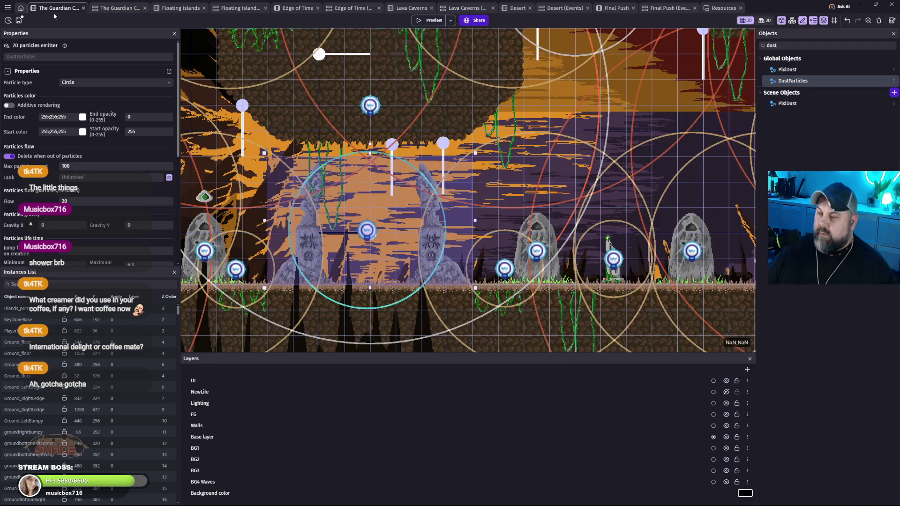
{"action": "left_click", "coordinate": [318, 69]}
{"action": "left_click_drag", "start_coordinate": [319, 69], "coordinate": [313, 343]}
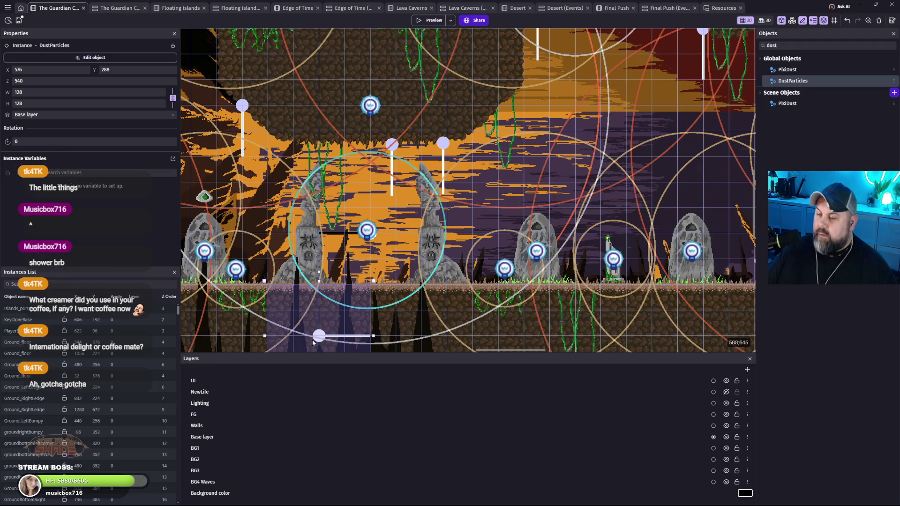
{"action": "scroll", "coordinate": [310, 314], "scroll_direction": "down", "scroll_amount": 5}
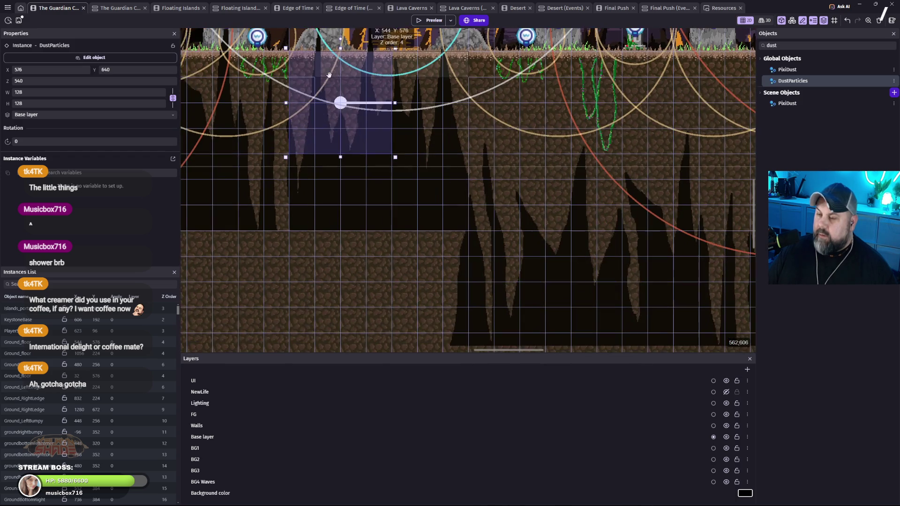
{"action": "left_click_drag", "start_coordinate": [330, 295], "coordinate": [330, 345]}
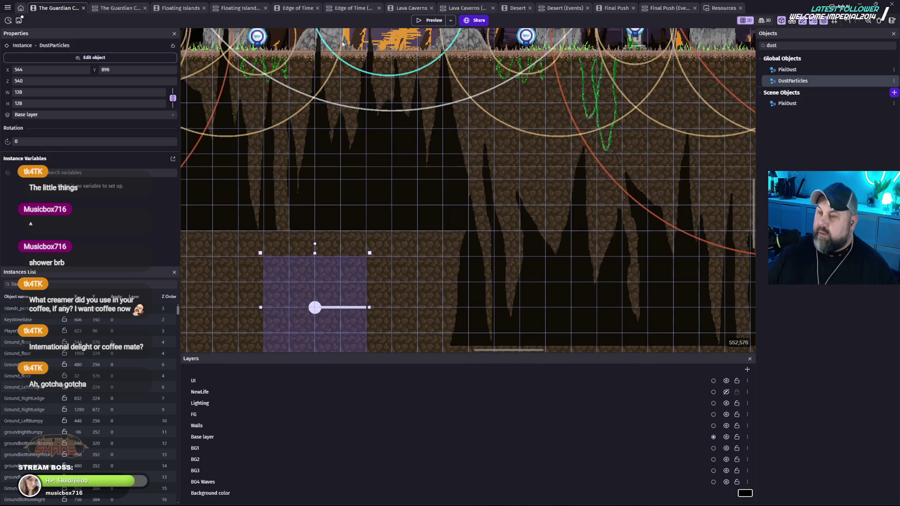
{"action": "left_click", "coordinate": [420, 21]}
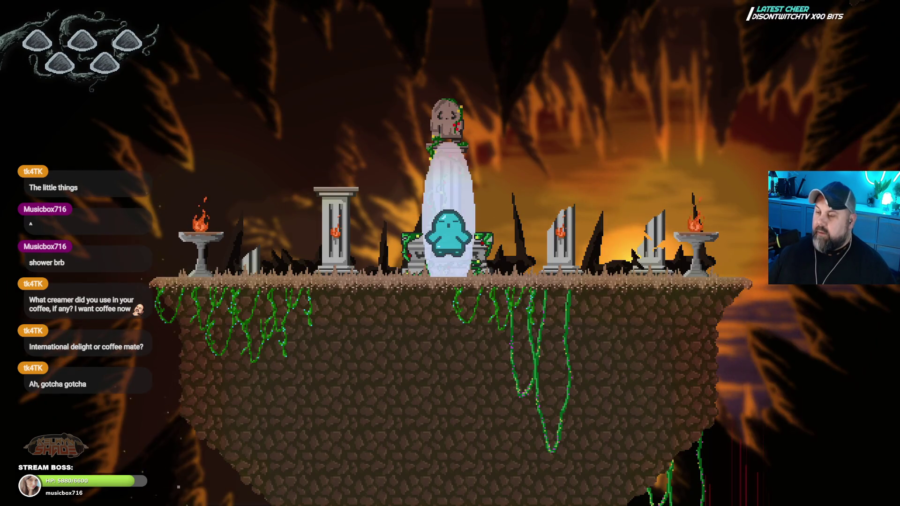
- Jump the ghost left to the lower platform, then run right past the stones and glowing stone
{"action": "key", "text": "Left"}
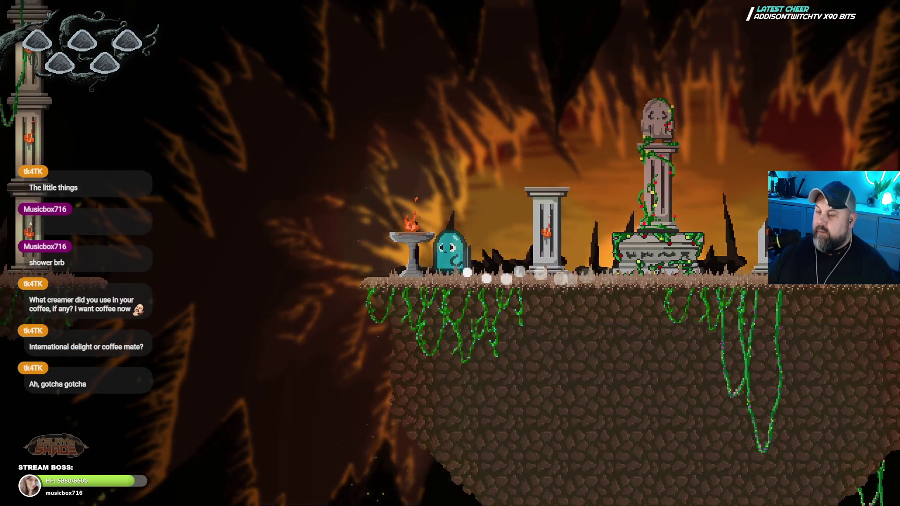
{"action": "key", "text": "space"}
{"action": "key", "text": "Left"}
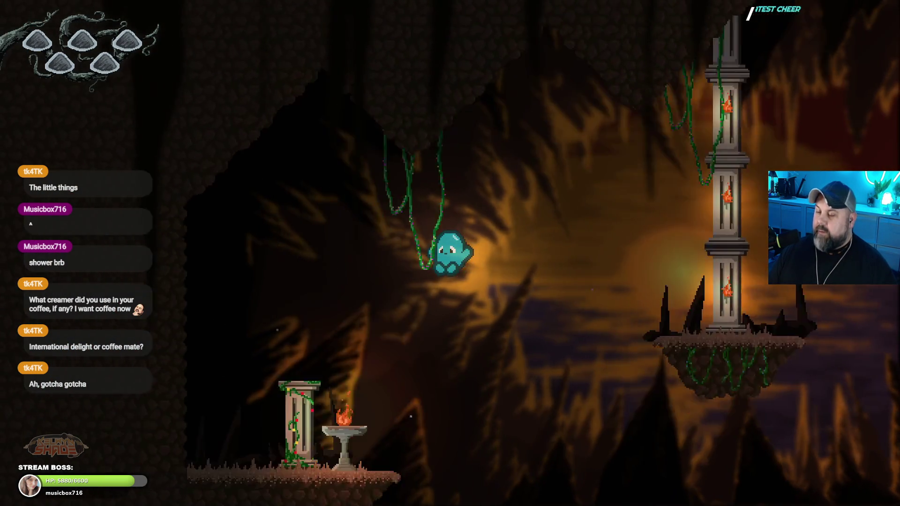
{"action": "key", "text": "Right"}
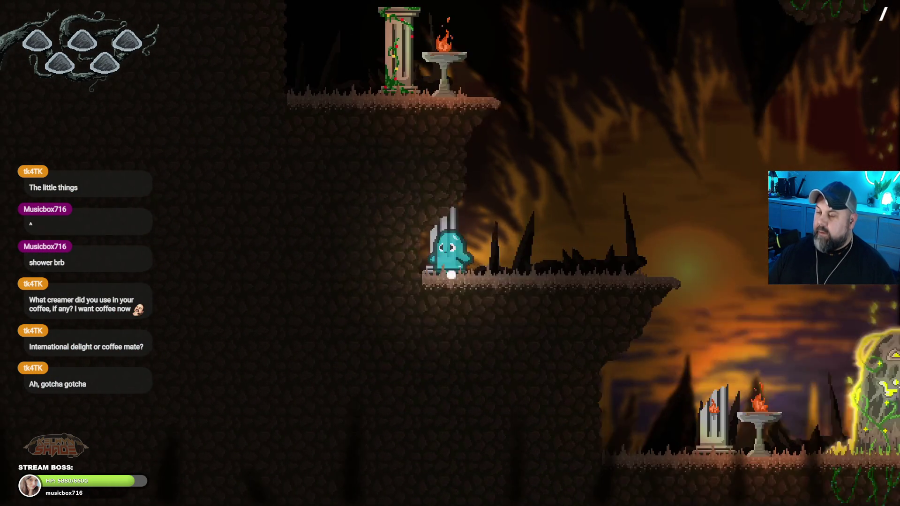
{"action": "key", "text": "Right"}
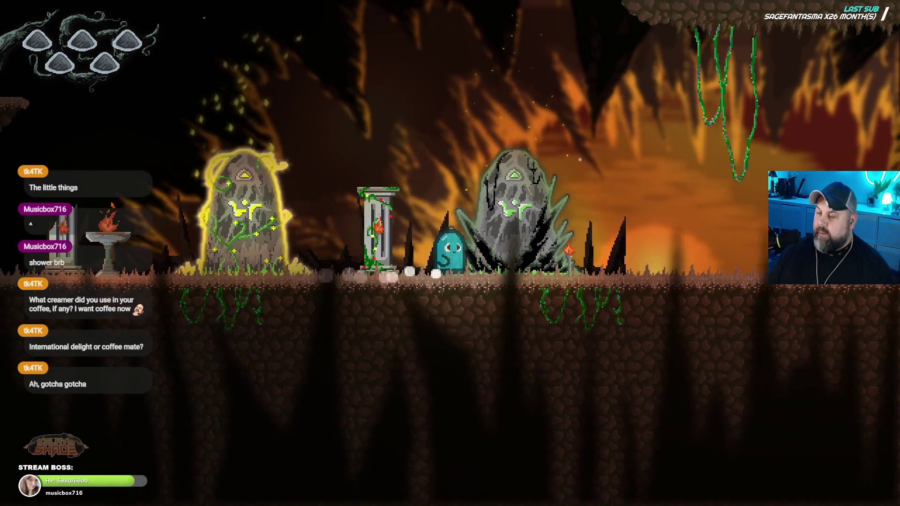
{"action": "key", "text": "Right"}
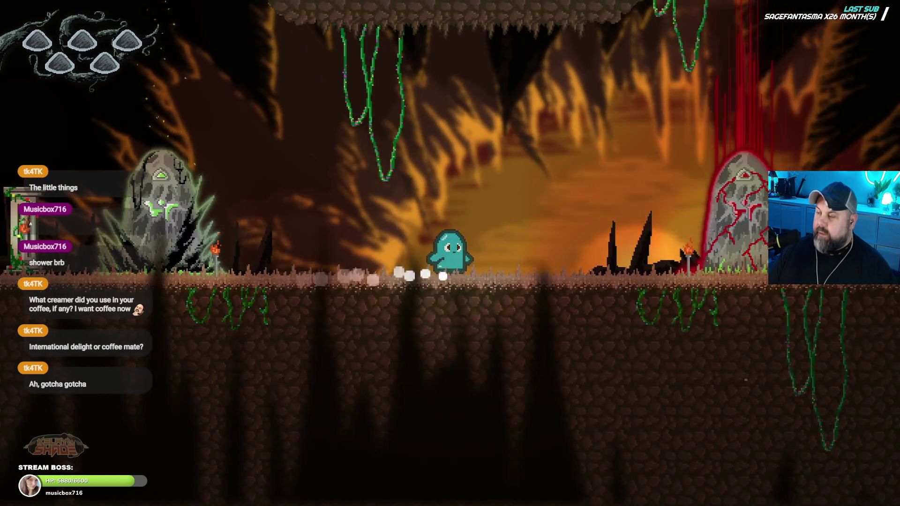
{"action": "key", "text": "Right"}
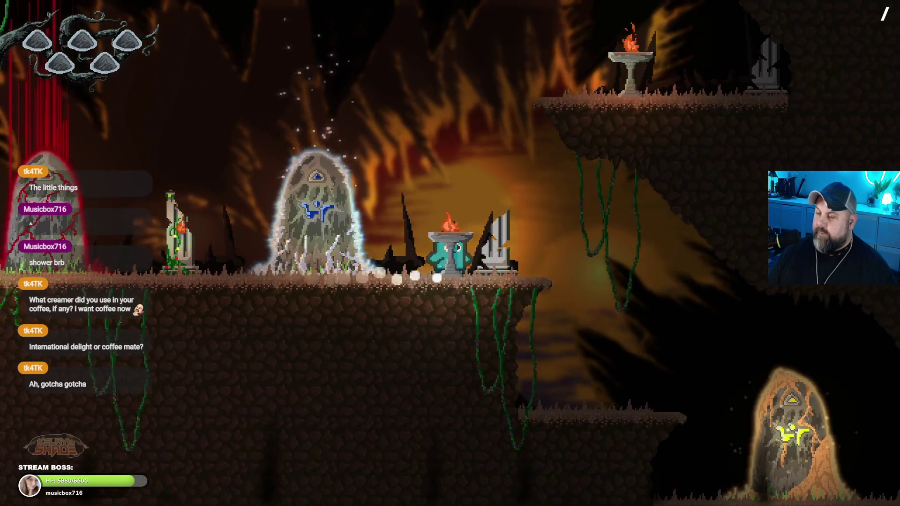
{"action": "key", "text": "Right"}
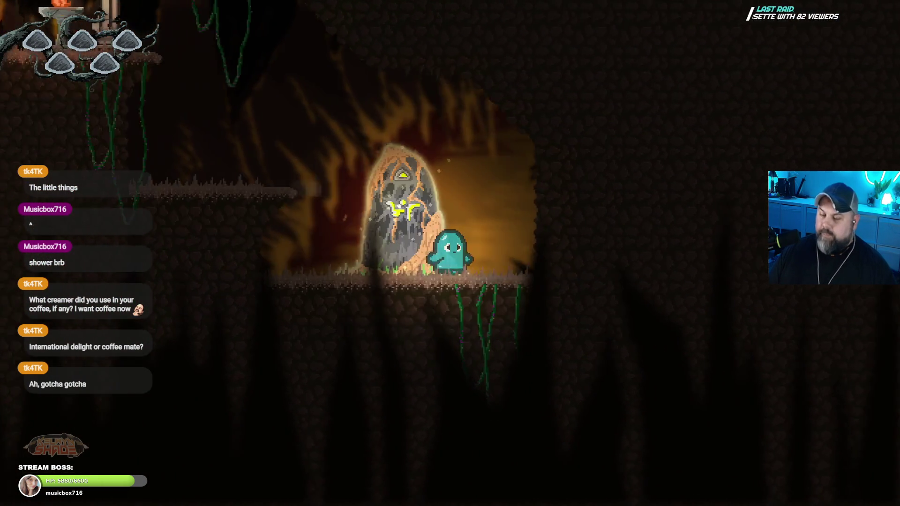
- Jump up-left to the higher ledge and run past the red and green stones
{"action": "key", "text": "Left"}
{"action": "key", "text": "Right"}
{"action": "key", "text": "Left"}
{"action": "key", "text": "space"}
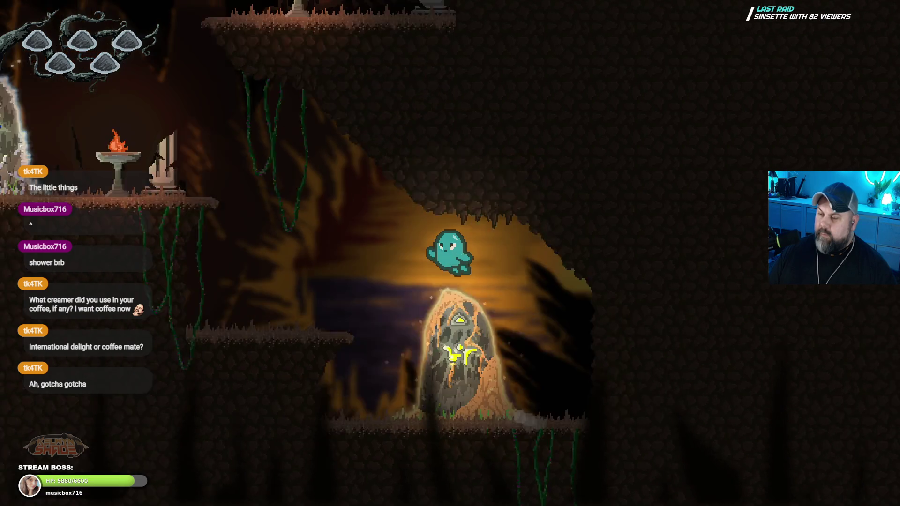
{"action": "key", "text": "Left"}
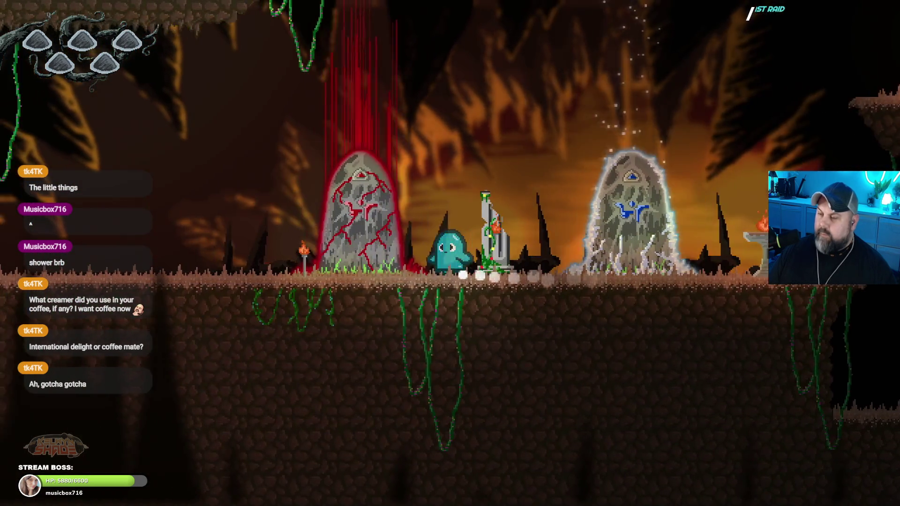
{"action": "key", "text": "Left"}
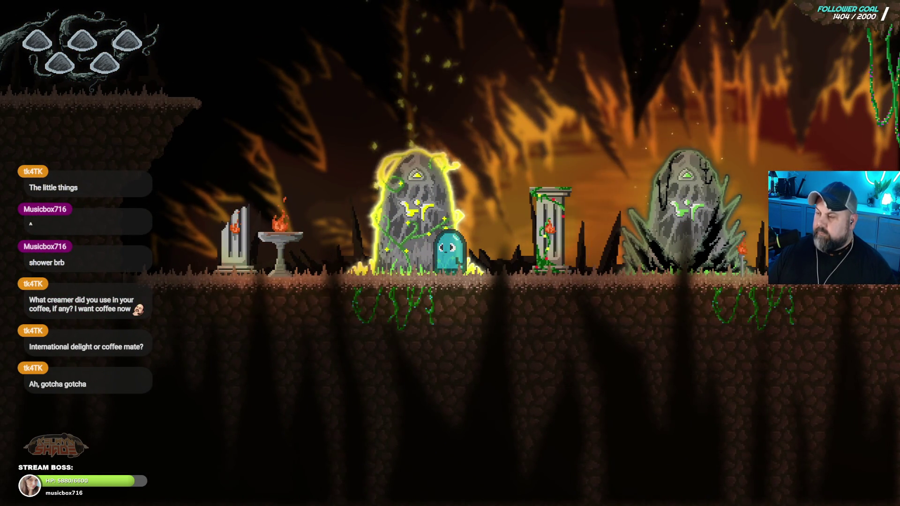
{"action": "key", "text": "Right"}
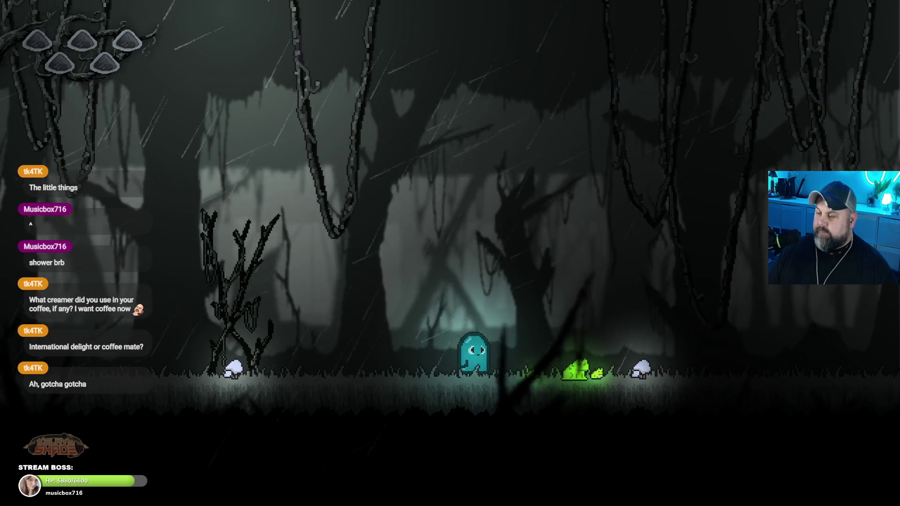
- Run the ghost right through the rainy forest past the wooden tower into the darker swamp
{"action": "key", "text": "Right"}
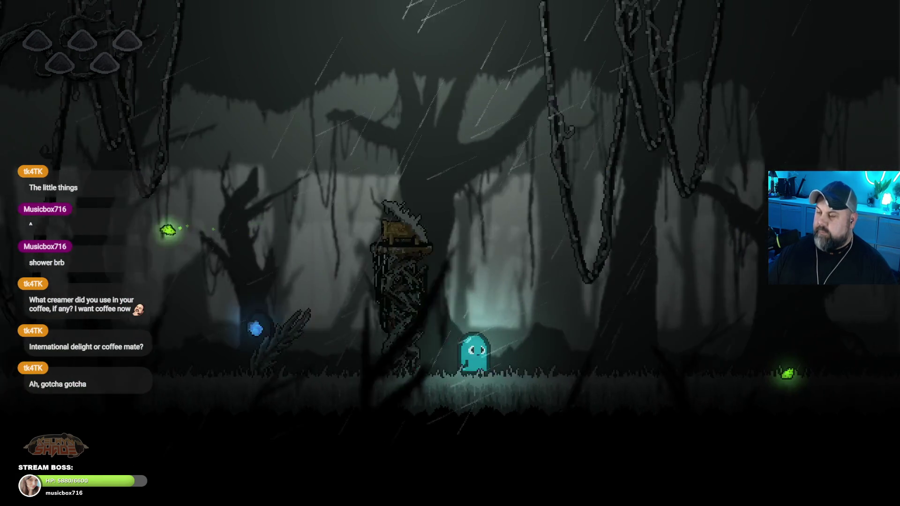
{"action": "key", "text": "Right"}
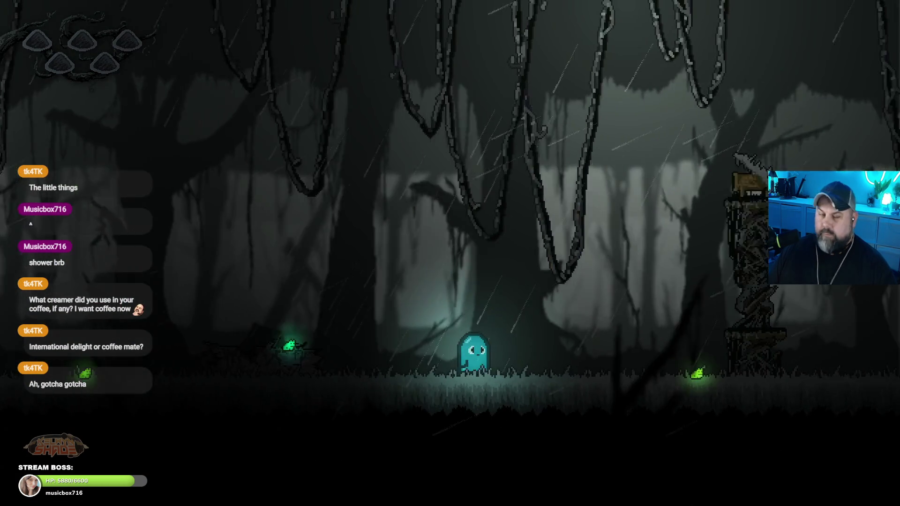
{"action": "key", "text": "Right"}
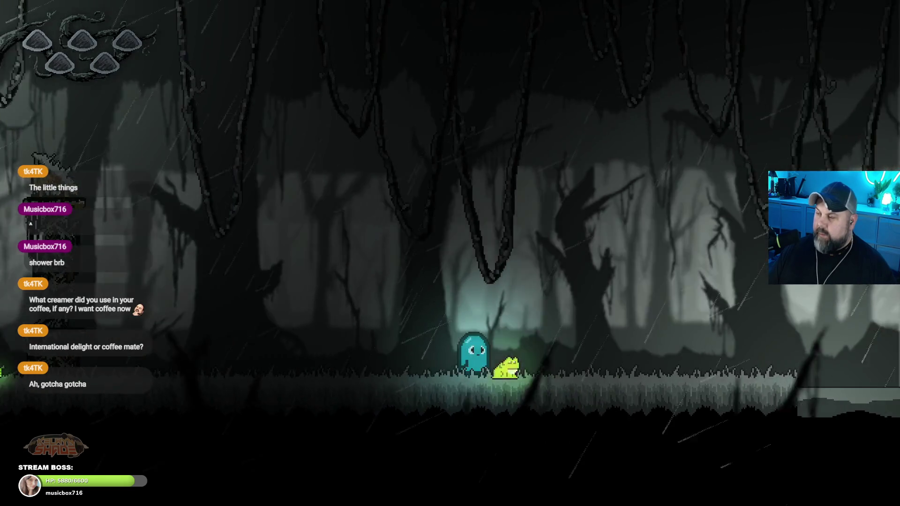
{"action": "key", "text": "Right"}
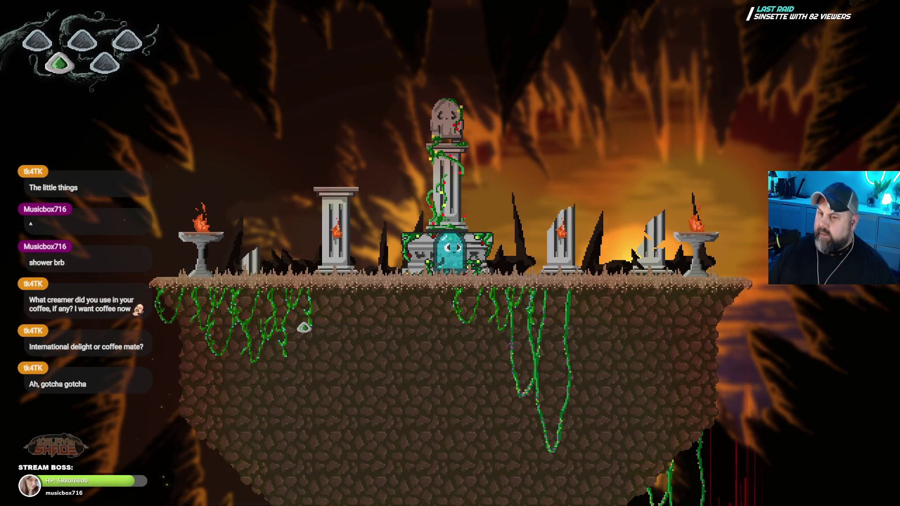
- Drop the ghost off the cliff and jump it back and forth among the grey and red-cracked stones
{"action": "key", "text": "Left"}
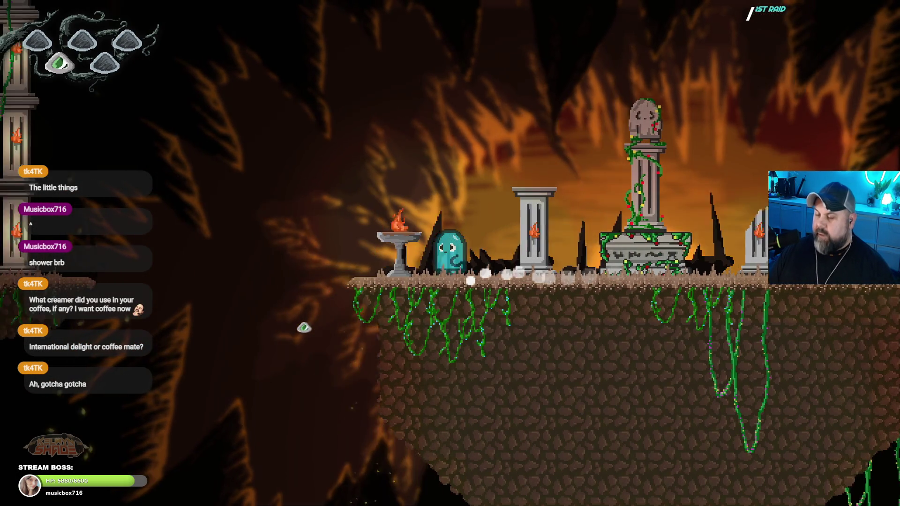
{"action": "key", "text": "Left"}
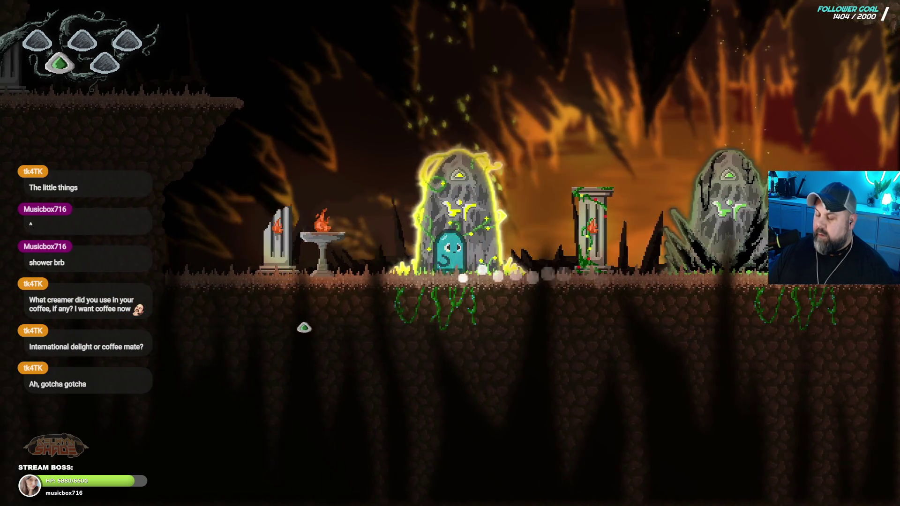
{"action": "key", "text": "Right"}
{"action": "key", "text": "space"}
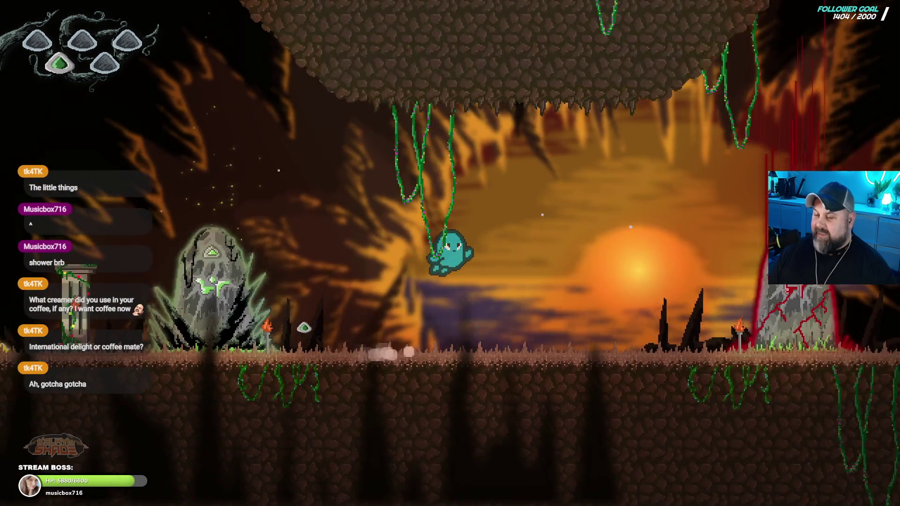
{"action": "key", "text": "Left"}
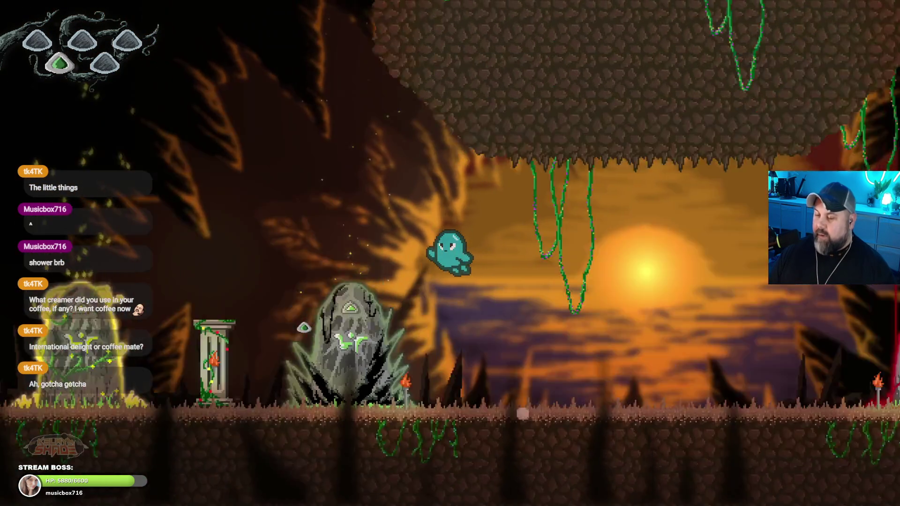
{"action": "key", "text": "Right"}
{"action": "key", "text": "space"}
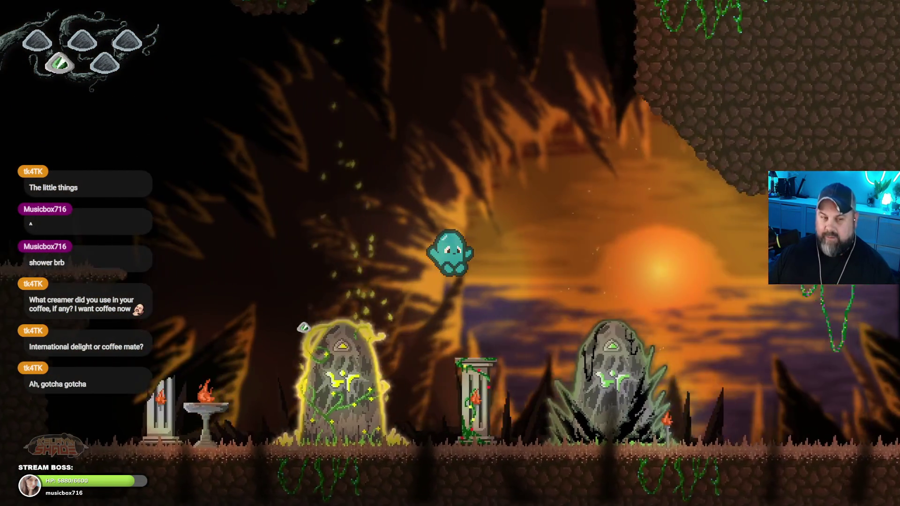
{"action": "key", "text": "space"}
{"action": "key", "text": "Right"}
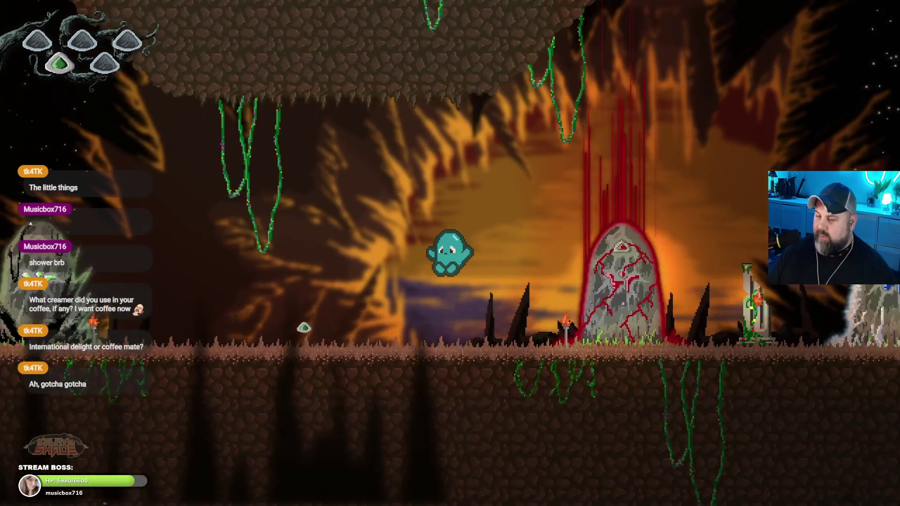
{"action": "key", "text": "Left"}
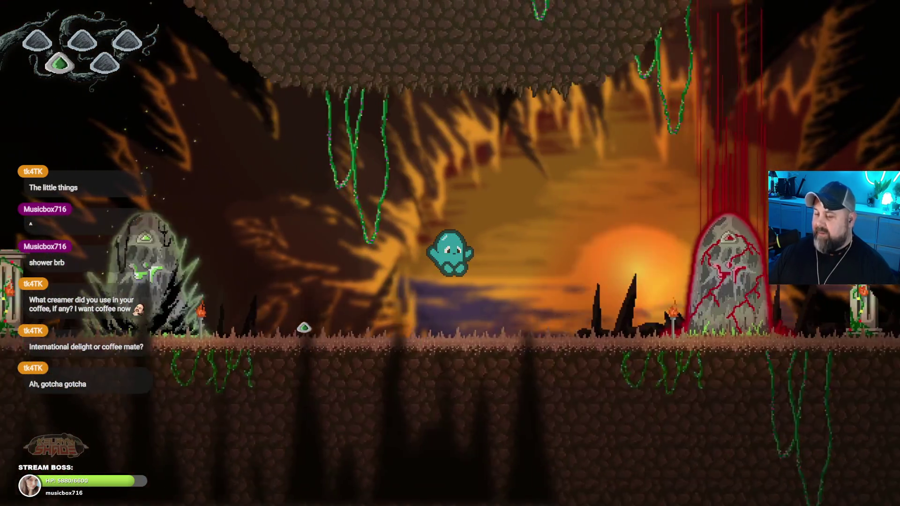
{"action": "key", "text": "Right"}
{"action": "key", "text": "Left"}
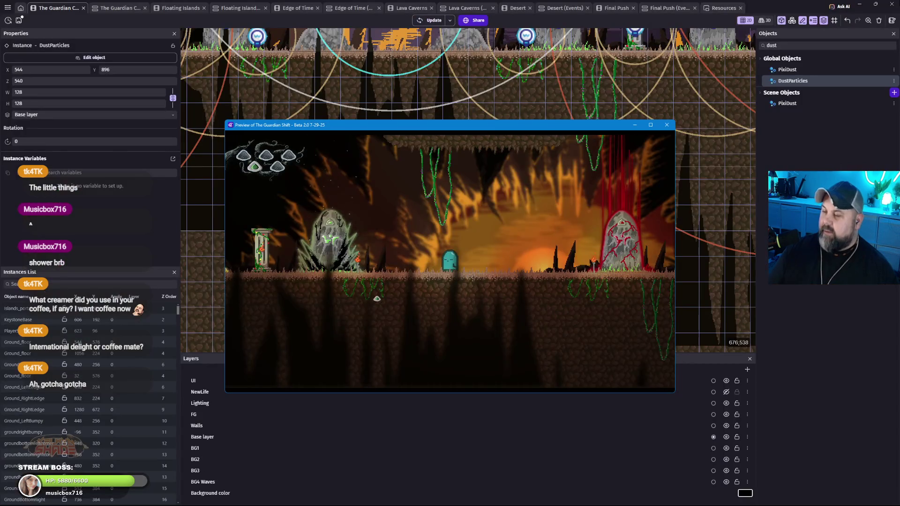
- Move ShadesArtifact_UI from the UI layer to the Base layer and relaunch the preview
{"action": "left_click", "coordinate": [666, 125]}
{"action": "mouse_move", "coordinate": [446, 154]}
{"action": "left_mouse_down"}
{"action": "mouse_move", "coordinate": [442, 292]}
{"action": "mouse_move", "coordinate": [632, 299]}
{"action": "left_mouse_up"}
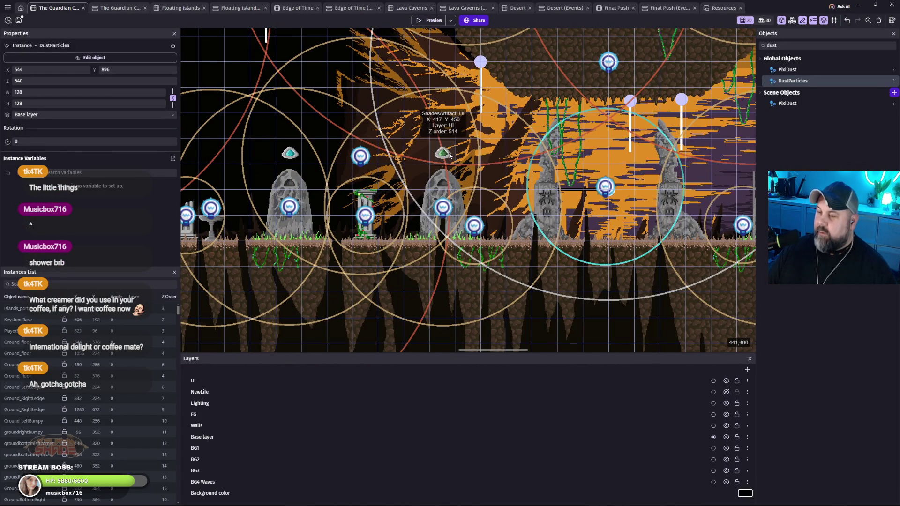
{"action": "left_click", "coordinate": [445, 155]}
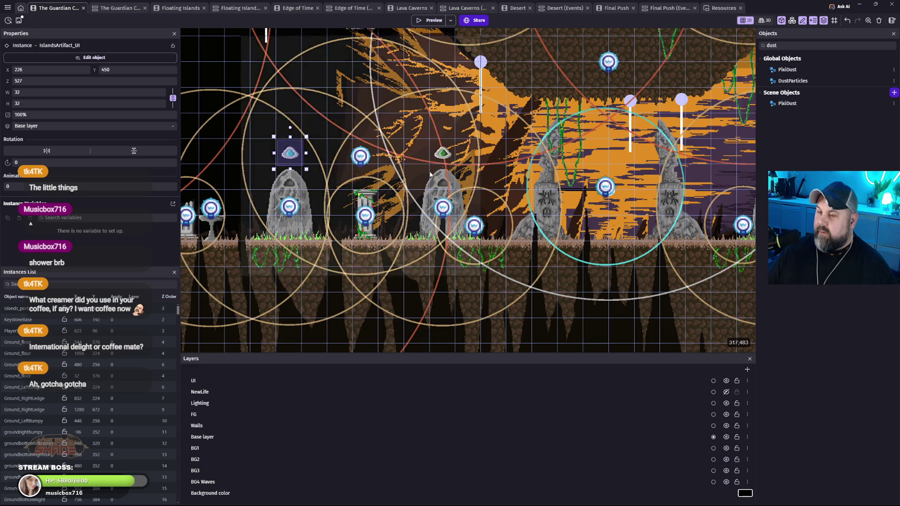
{"action": "left_click", "coordinate": [93, 126]}
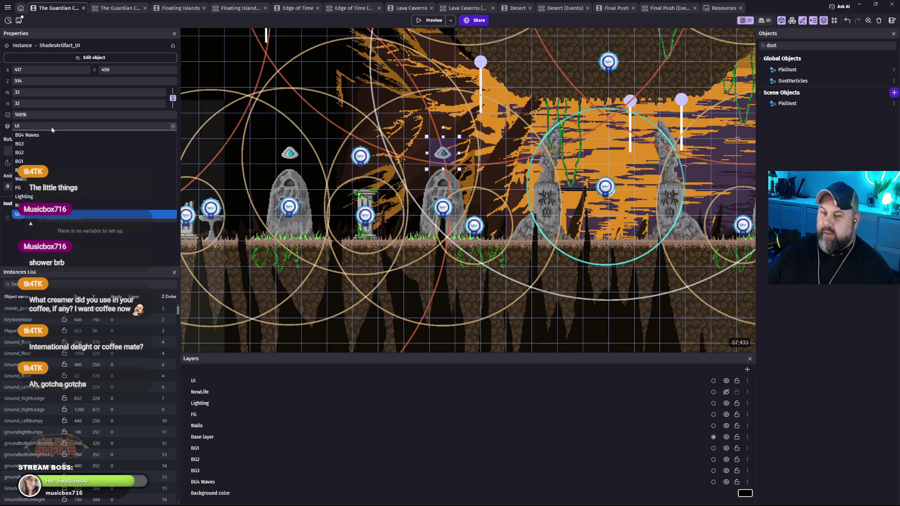
{"action": "left_click", "coordinate": [94, 171]}
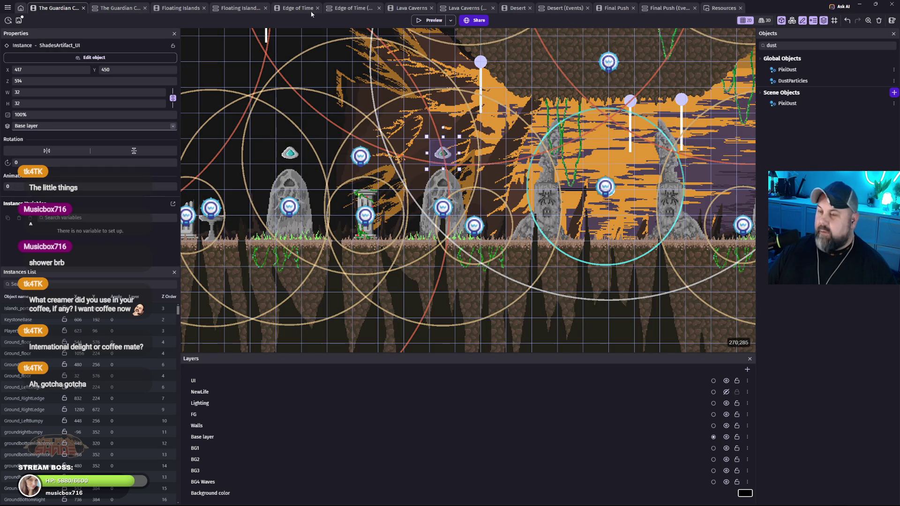
{"action": "left_click", "coordinate": [429, 21]}
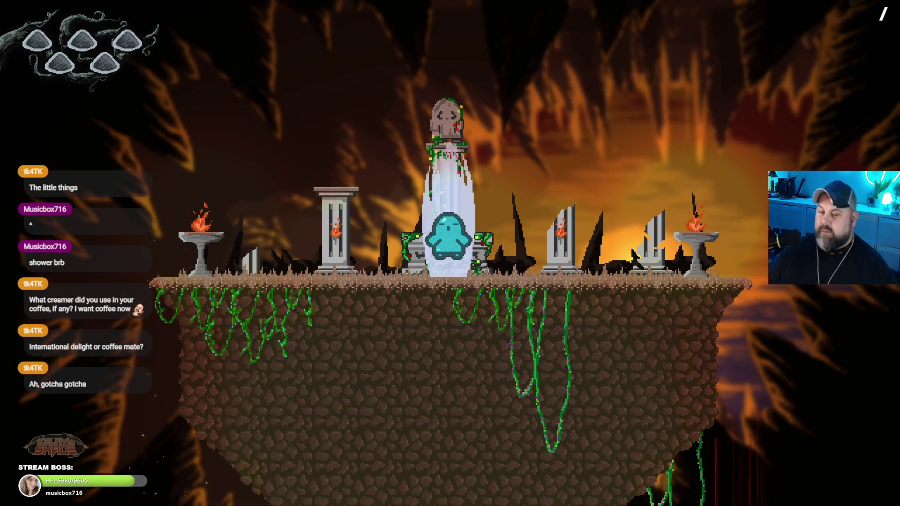
- Run the ghost from the altar right through the rainy forest and jump across the thorny pillars
{"action": "key", "text": "Left"}
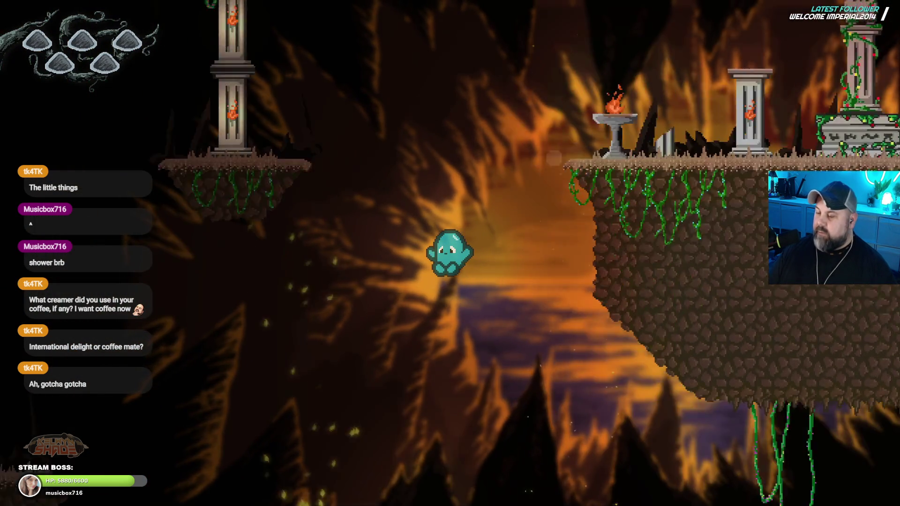
{"action": "key", "text": "Right"}
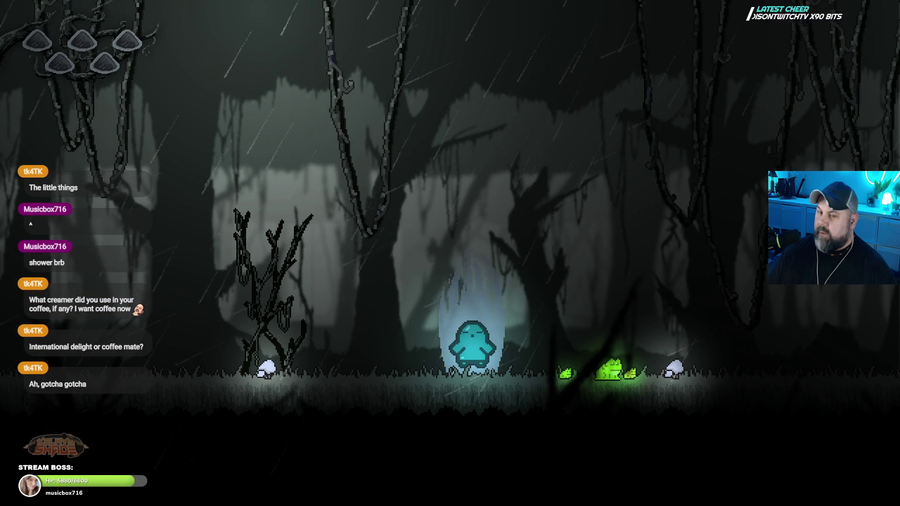
{"action": "key", "text": "Right"}
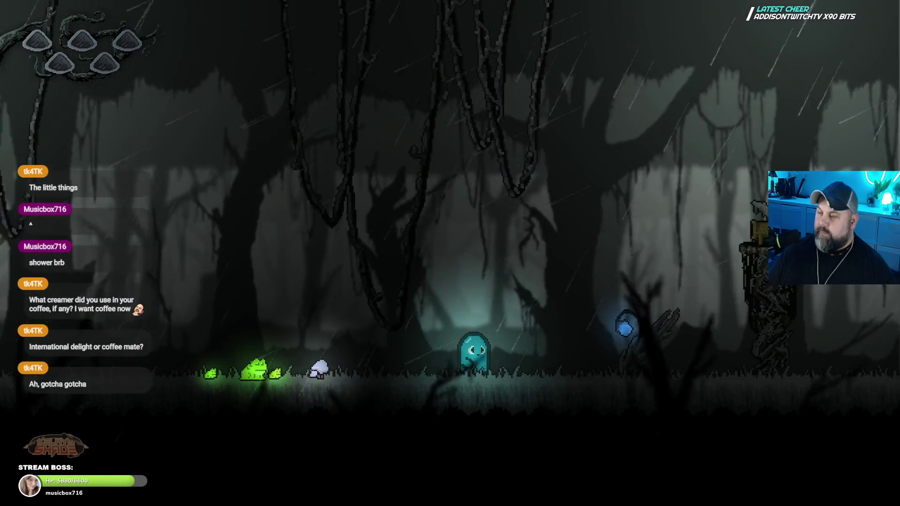
{"action": "key", "text": "Right"}
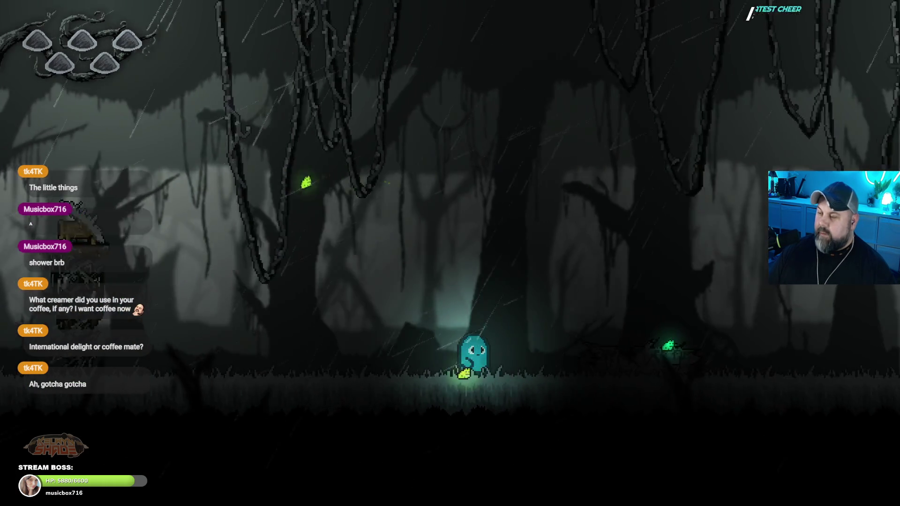
{"action": "key", "text": "Right"}
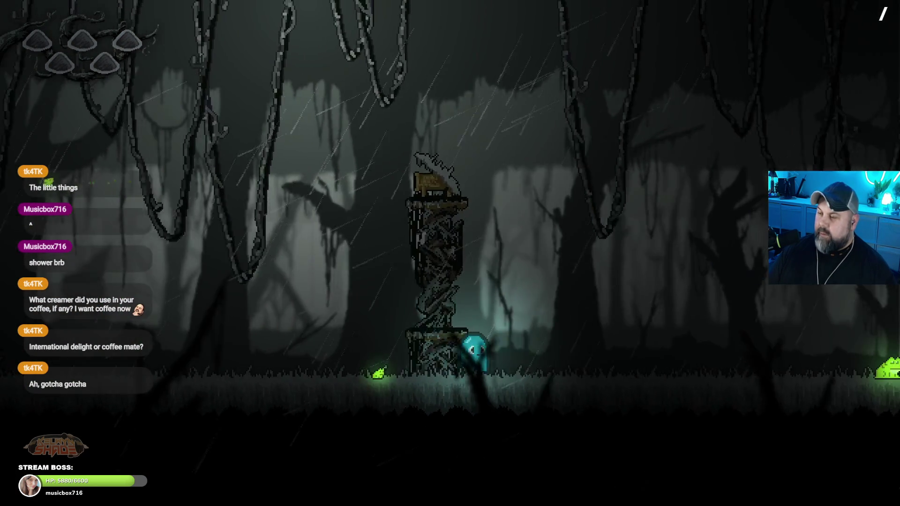
{"action": "key", "text": "Right"}
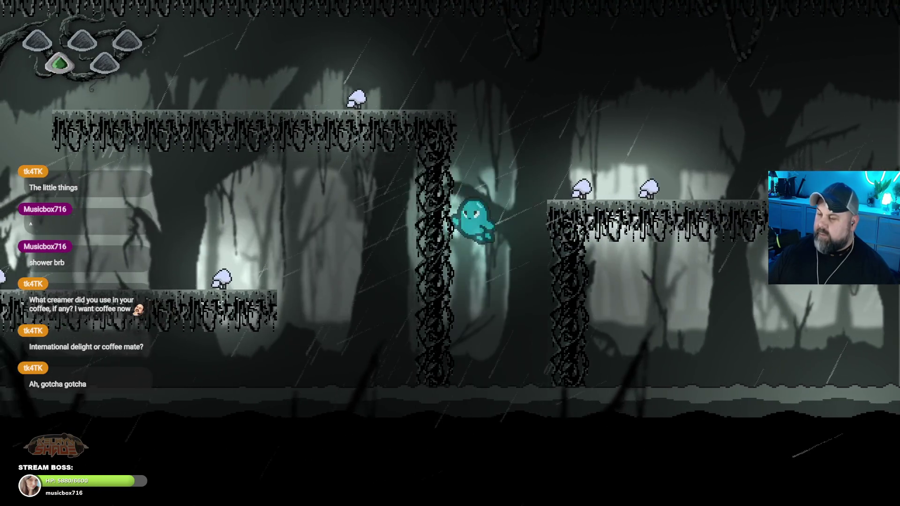
{"action": "key", "text": "Right"}
{"action": "key", "text": "space"}
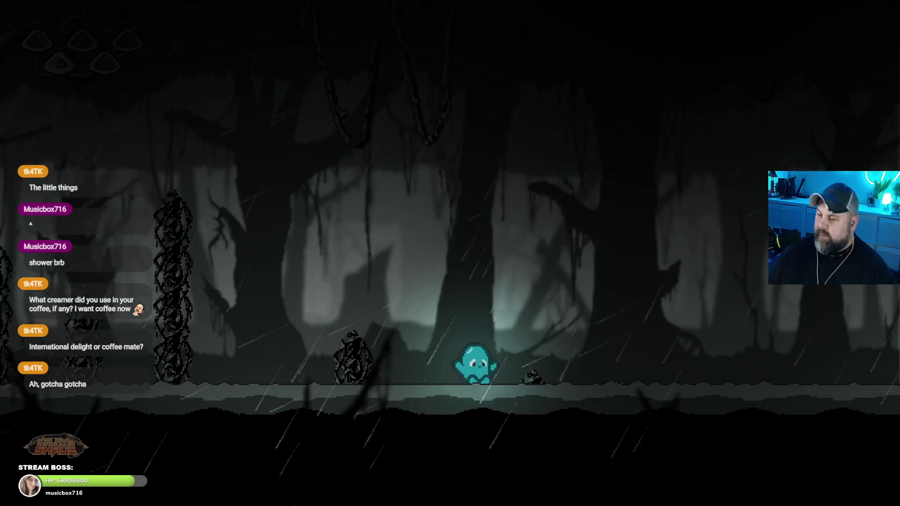
{"action": "key", "text": "space"}
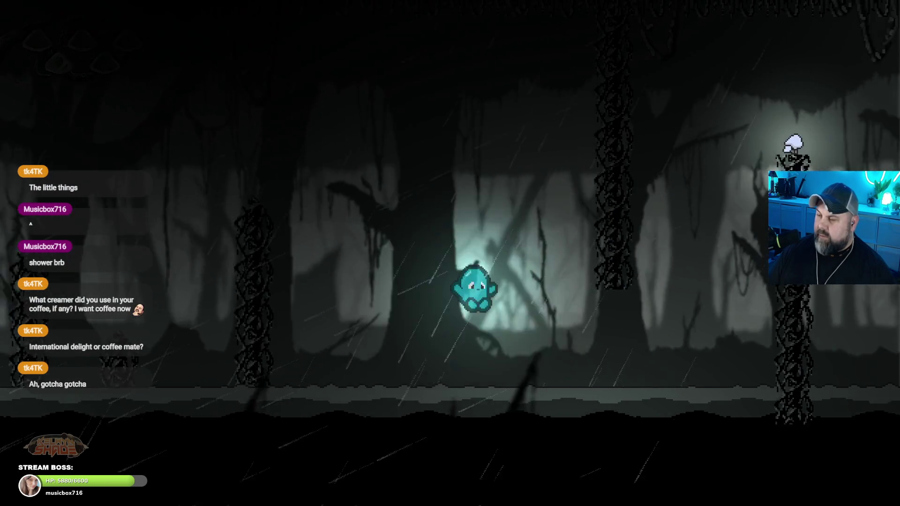
- Leap off the pillar top and play on into the purple-sky beanstalk level
{"action": "key", "text": "space"}
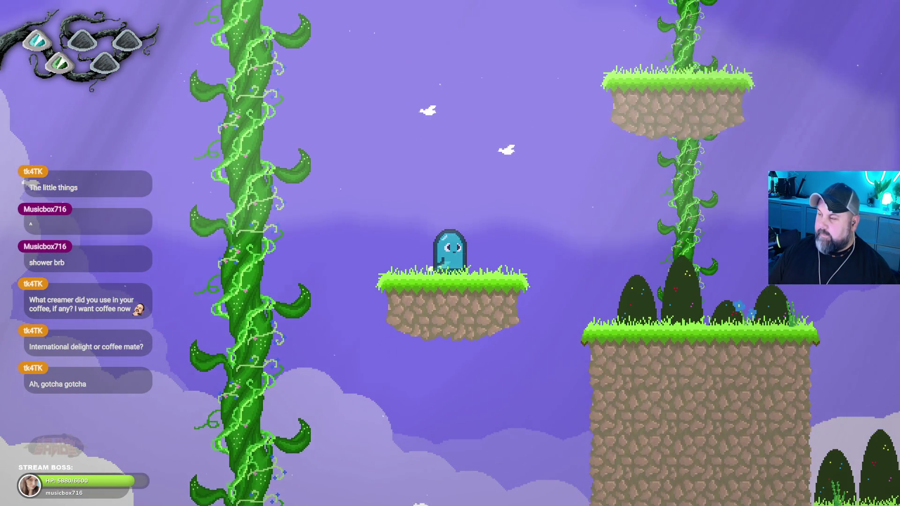
- Jump the character up the grassy floating platforms beside the beanstalk
{"action": "key", "text": "space"}
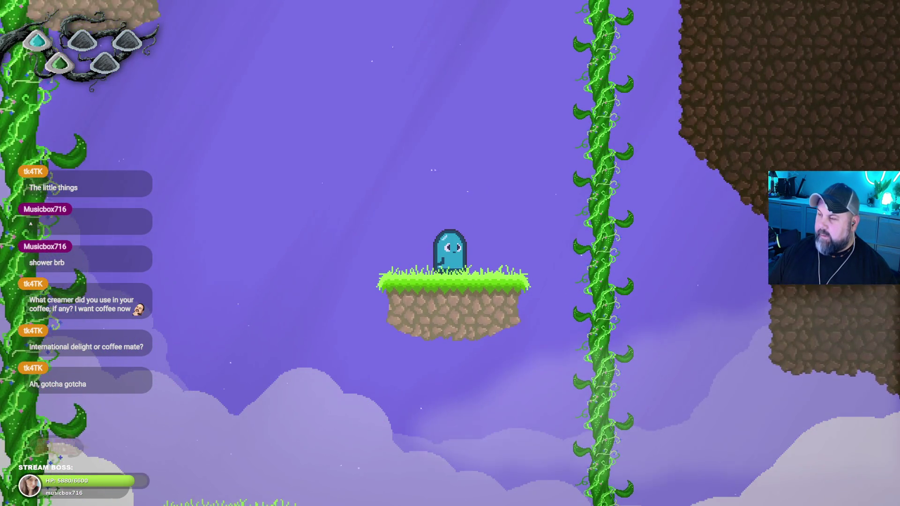
{"action": "key", "text": "space"}
{"action": "key", "text": "Left"}
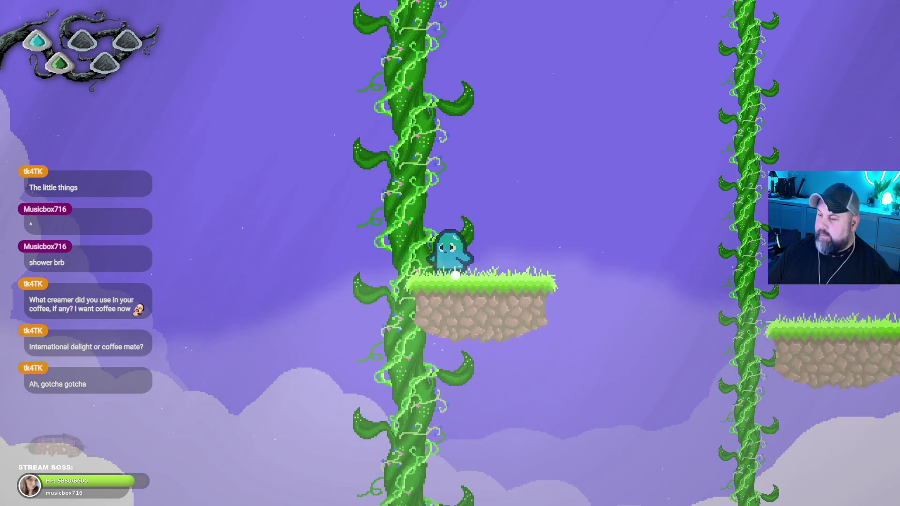
{"action": "key", "text": "space"}
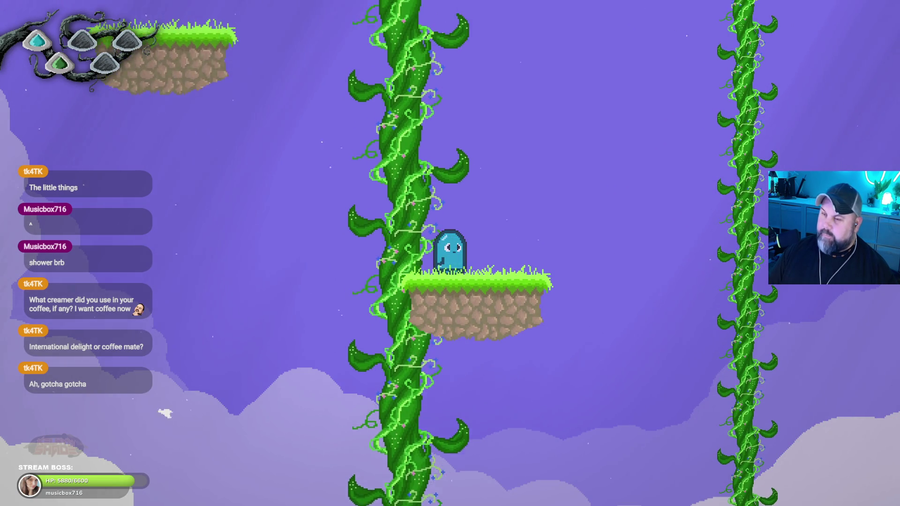
{"action": "key", "text": "Left"}
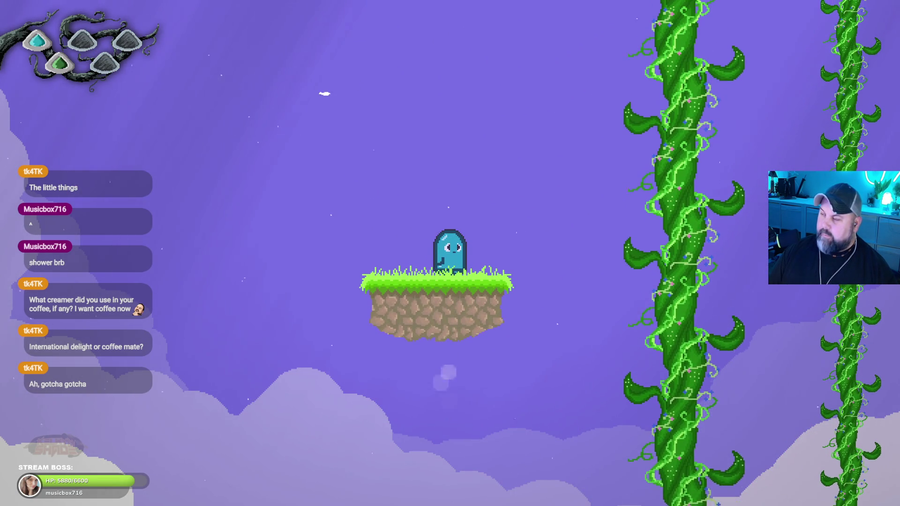
{"action": "key", "text": "space"}
{"action": "key", "text": "Right"}
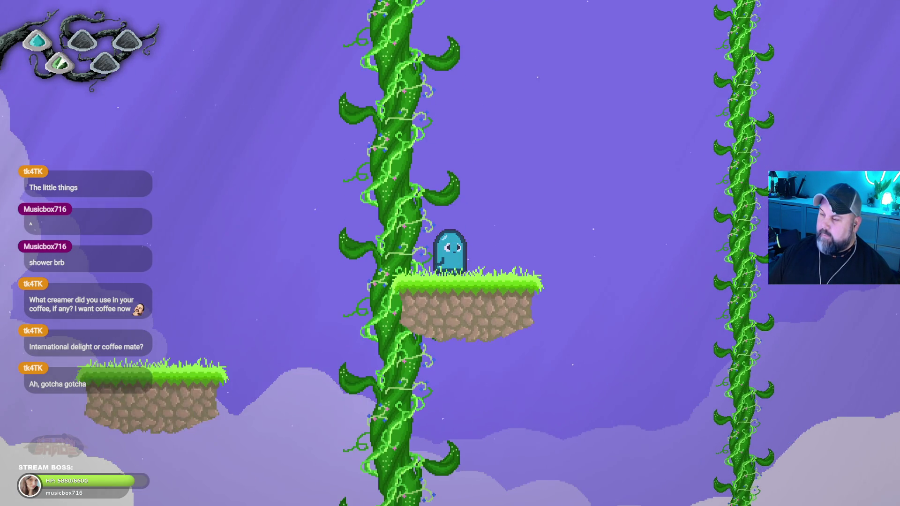
{"action": "key", "text": "space"}
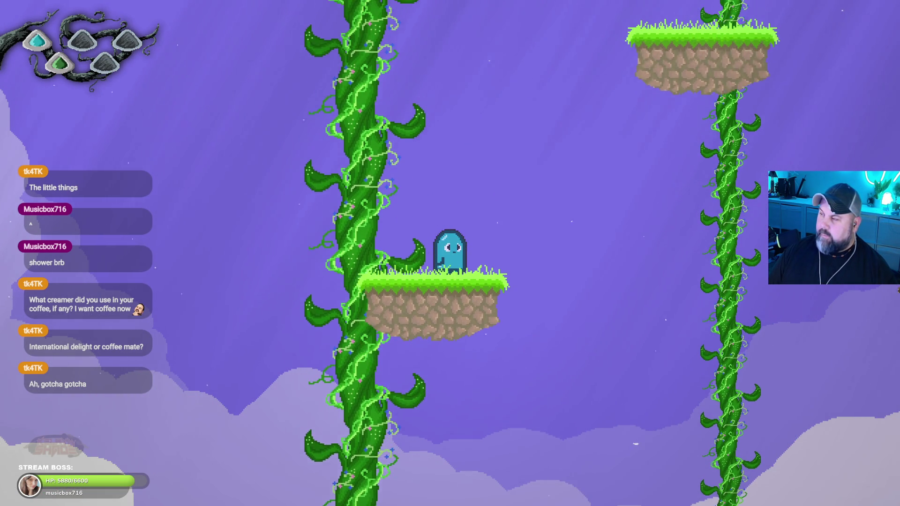
{"action": "key", "text": "Right"}
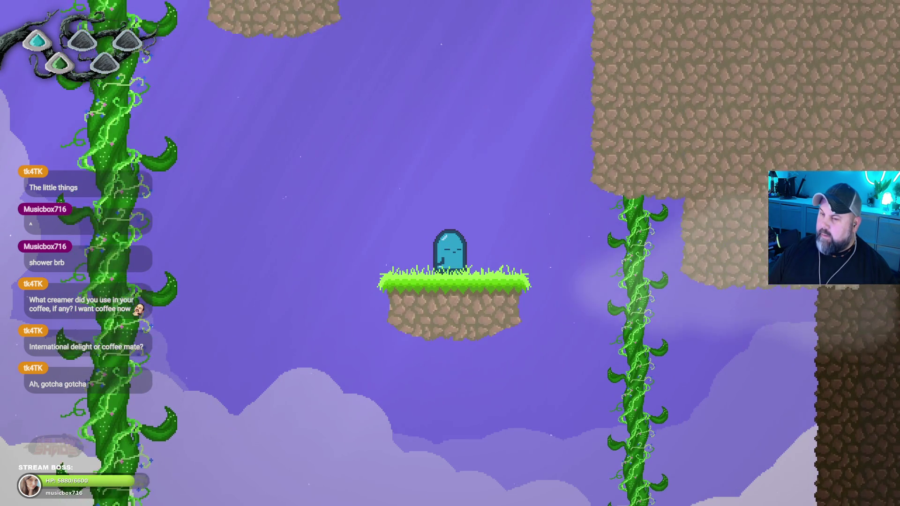
- Leap off the high platform and run toward the windmills and back past the stone dome
{"action": "key", "text": "space"}
{"action": "key", "text": "Left"}
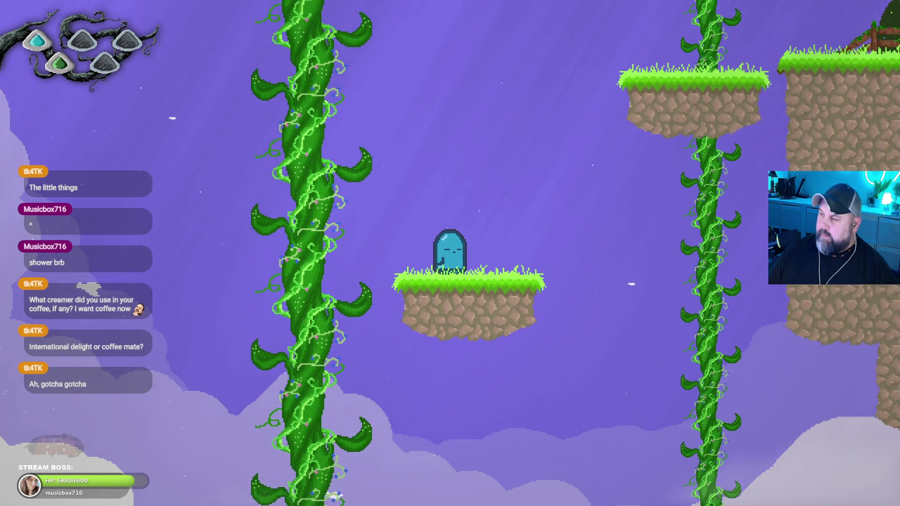
{"action": "key", "text": "space"}
{"action": "key", "text": "Right"}
{"action": "key", "text": "Right"}
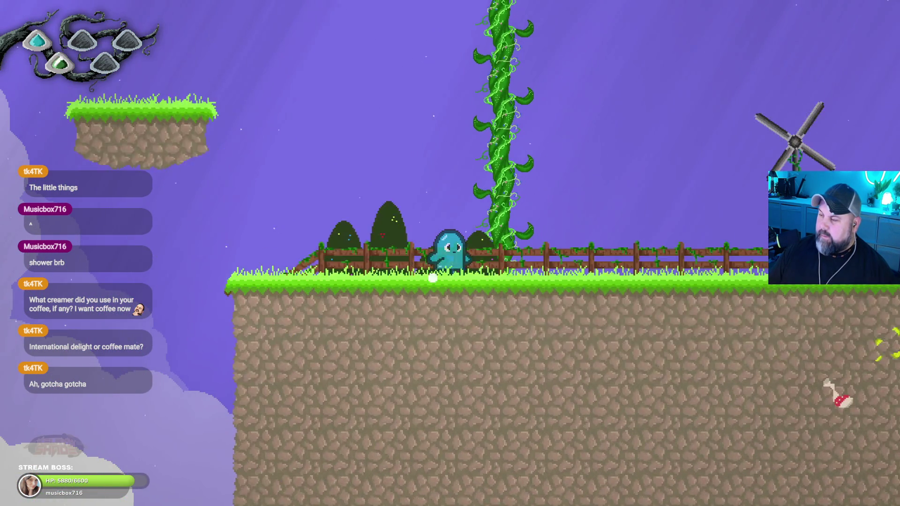
{"action": "key", "text": "Right"}
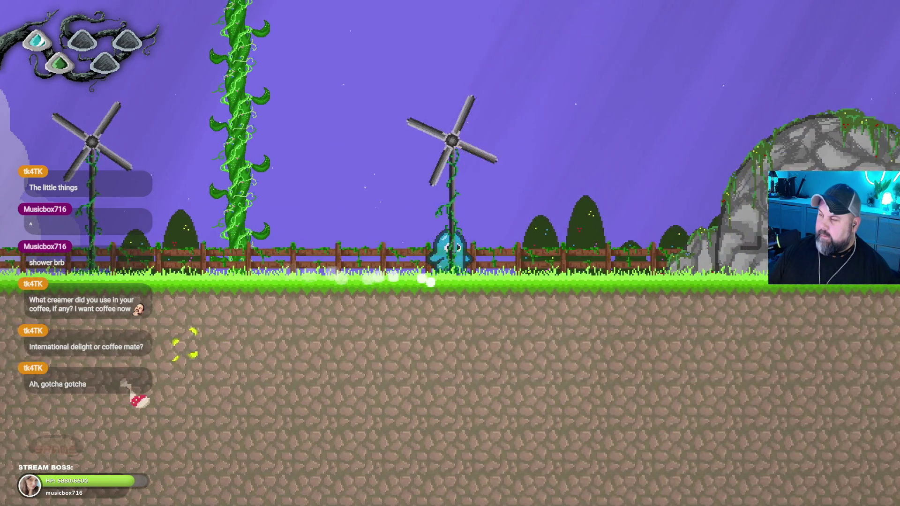
{"action": "key", "text": "Left"}
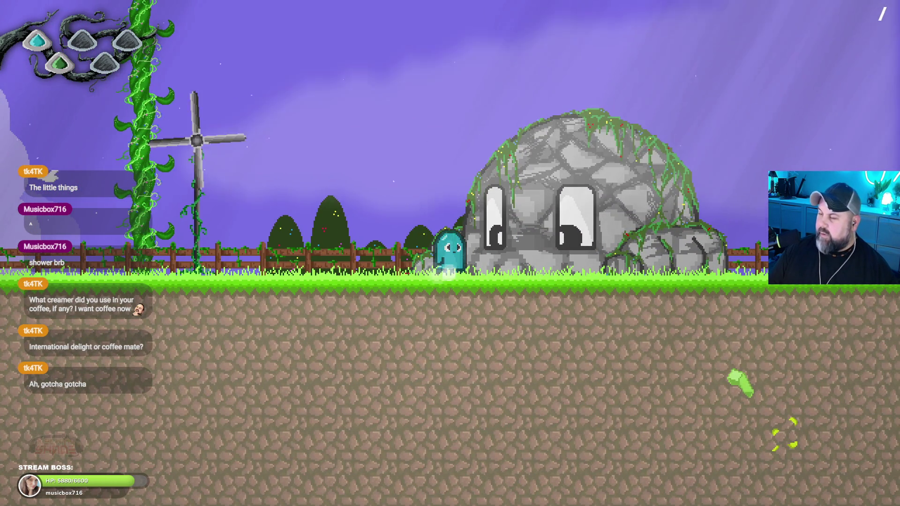
{"action": "key", "text": "Right"}
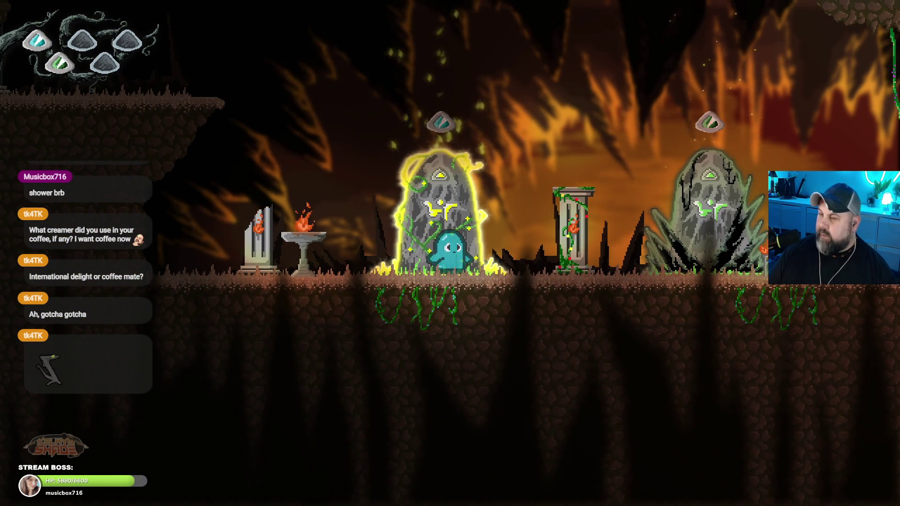
- Run the character past the yellow shrine and back into the green shrine
{"action": "key", "text": "Right"}
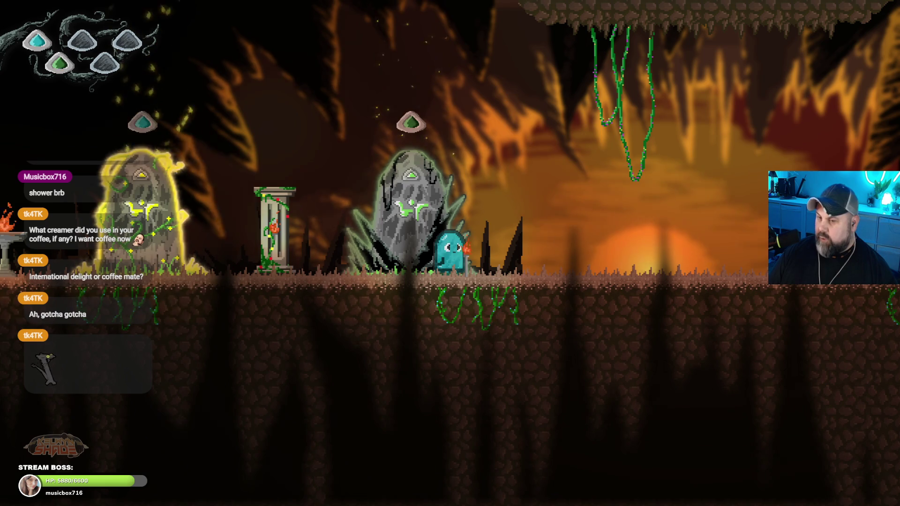
{"action": "key", "text": "Left"}
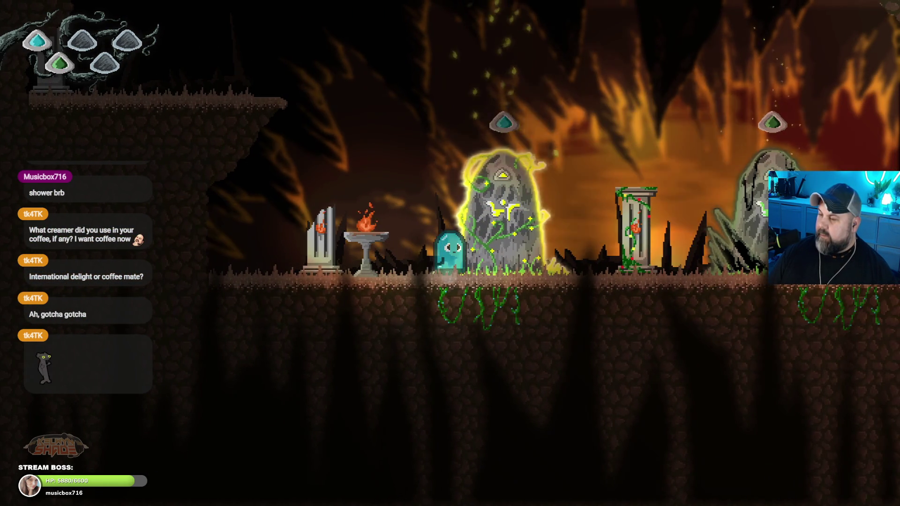
{"action": "key", "text": "Right"}
{"action": "key", "text": "space"}
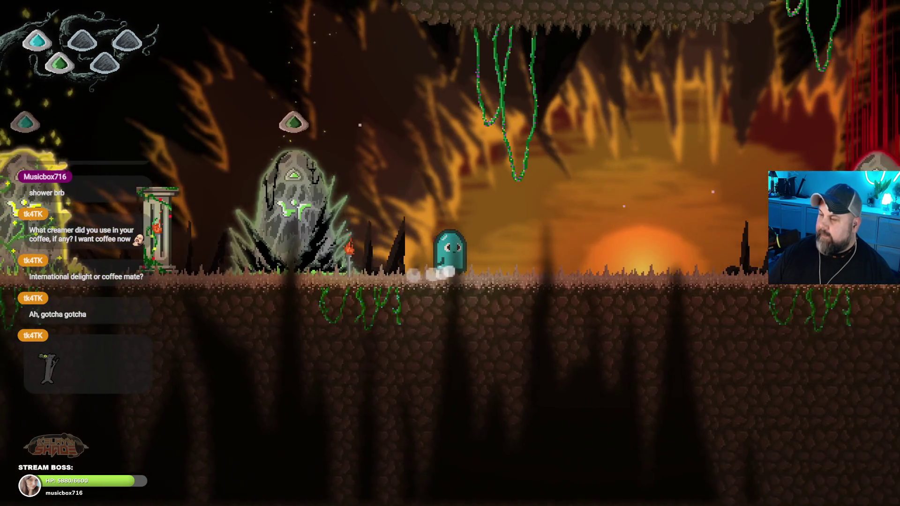
{"action": "key", "text": "Left"}
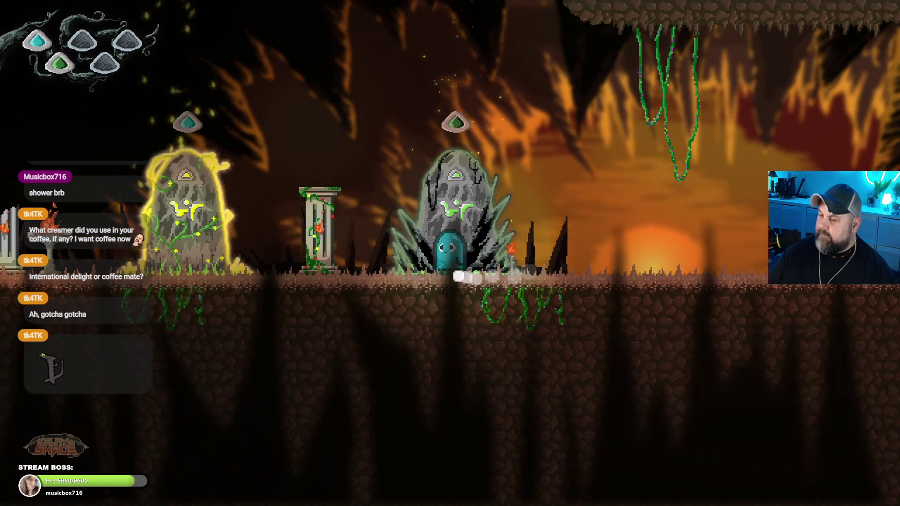
{"action": "key", "text": "Left"}
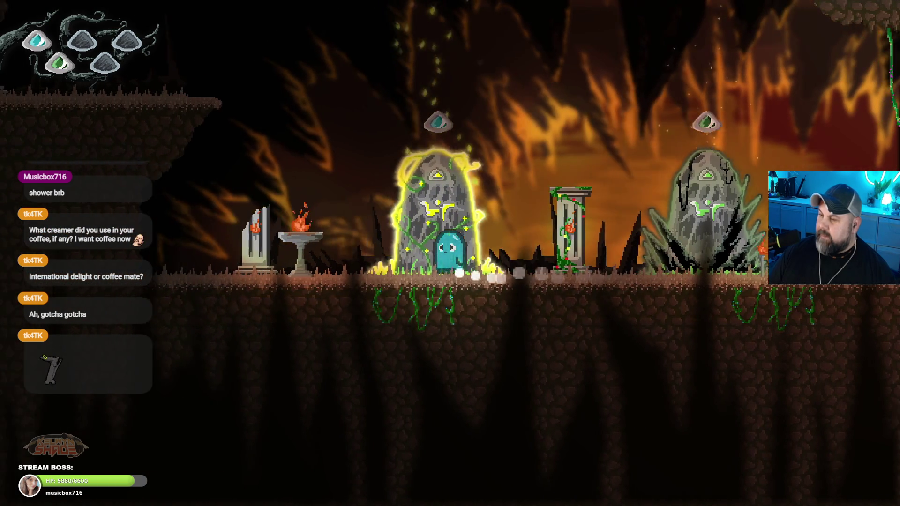
- Run between the green and red shrines, then exit fullscreen with F11
{"action": "key", "text": "Right"}
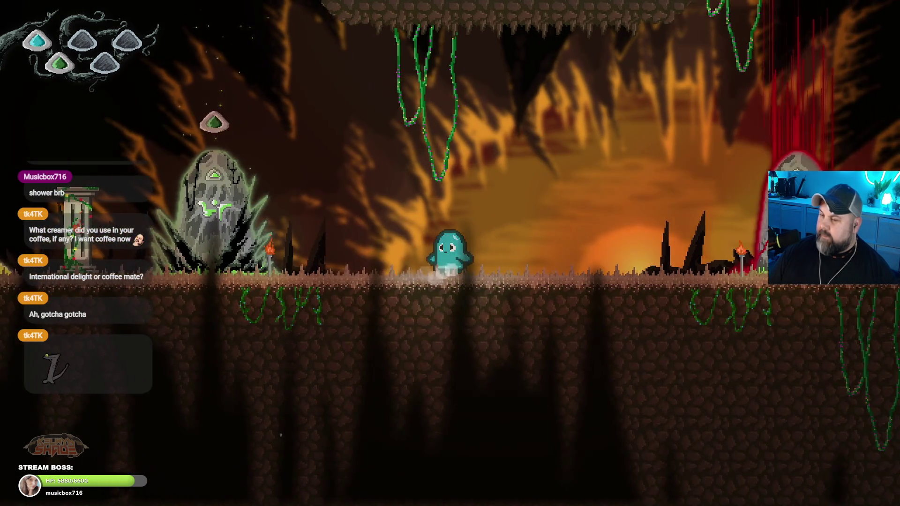
{"action": "key", "text": "Left"}
{"action": "key", "text": "Left"}
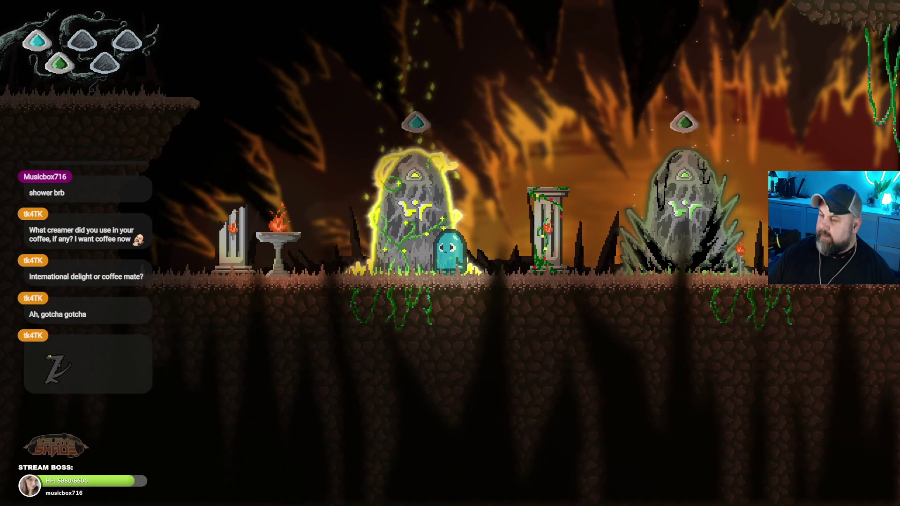
{"action": "key", "text": "Right"}
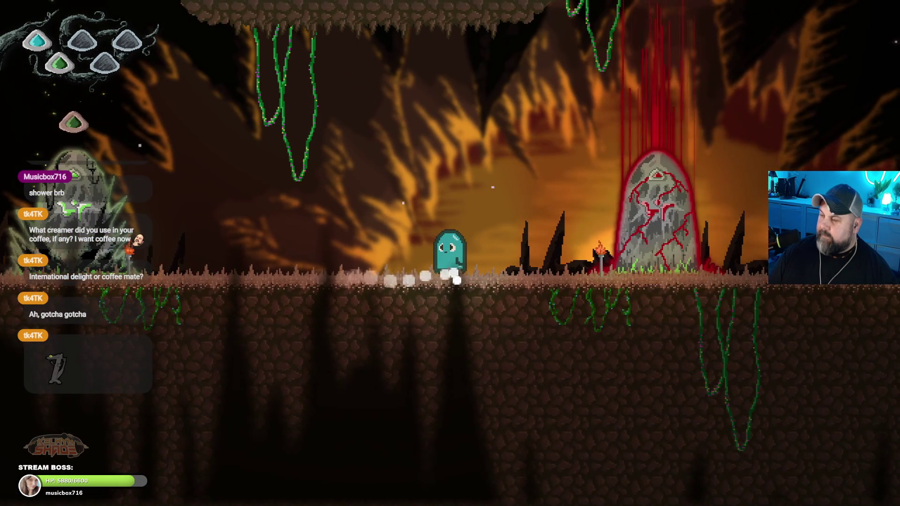
{"action": "key", "text": "Left"}
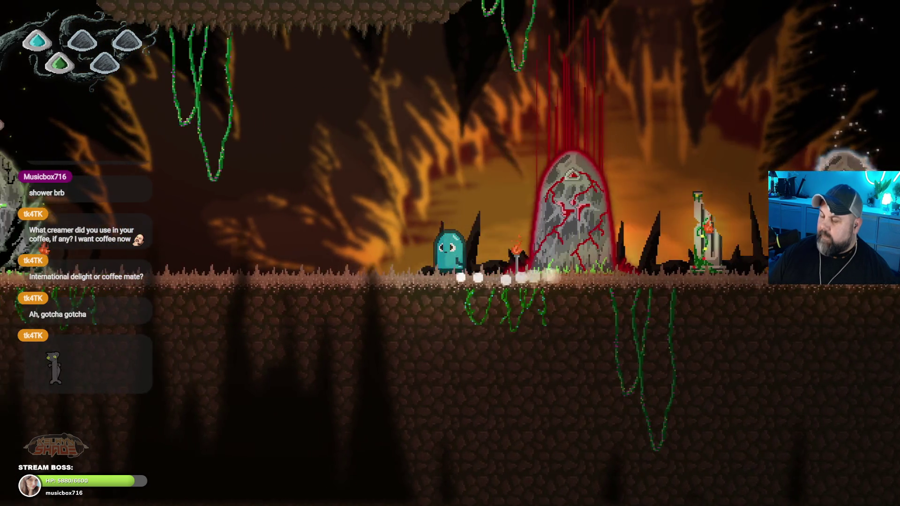
{"action": "key", "text": "Right"}
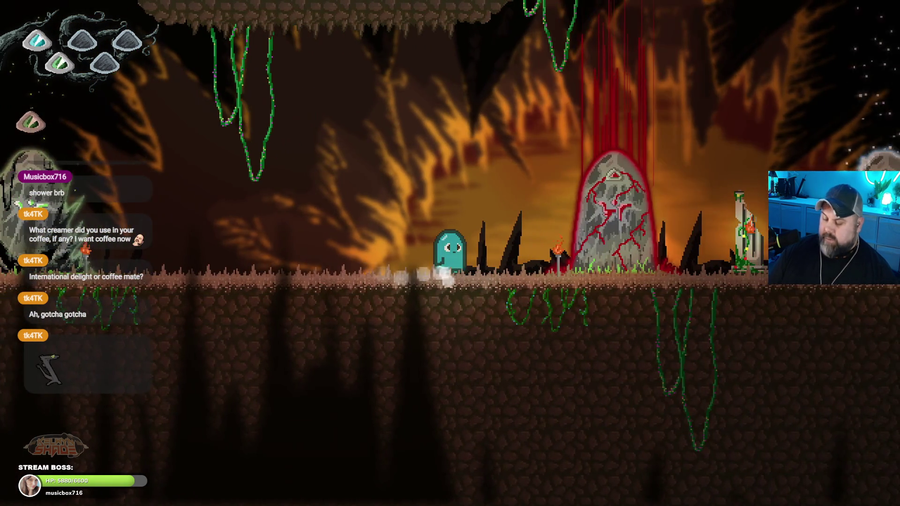
{"action": "key", "text": "F11"}
- Drag the VolcanoArtifact_UI gem down onto the rightmost cave shrine
{"action": "left_click", "coordinate": [667, 124]}
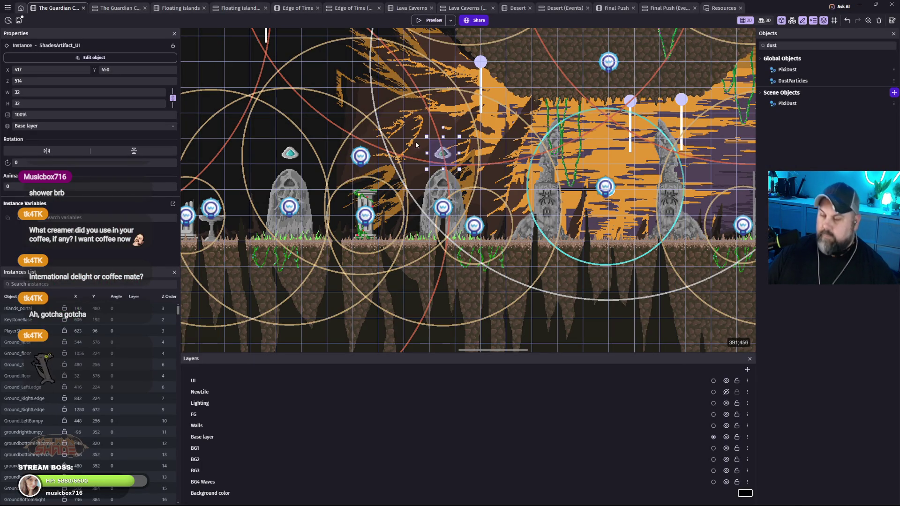
{"action": "scroll", "coordinate": [322, 90], "scroll_direction": "up", "scroll_amount": 5}
{"action": "scroll", "coordinate": [322, 90], "scroll_direction": "left", "scroll_amount": 5}
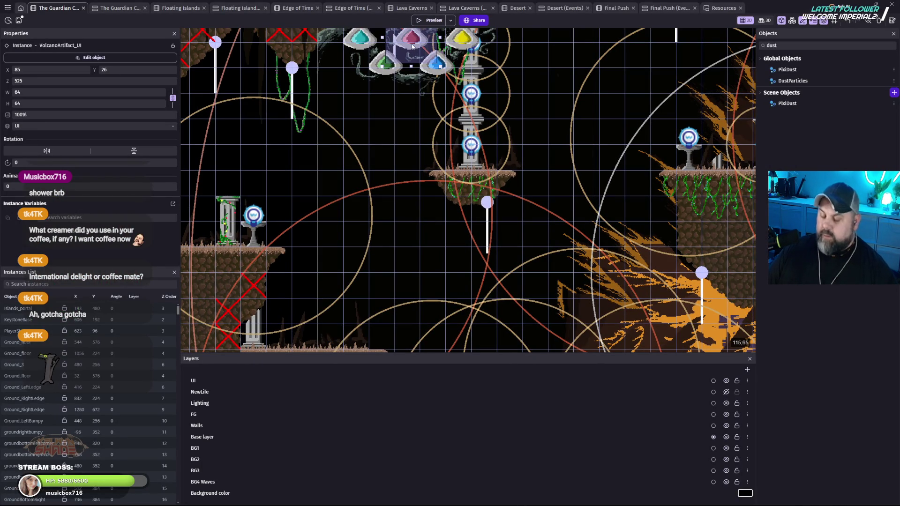
{"action": "mouse_move", "coordinate": [412, 46]}
{"action": "left_mouse_down"}
{"action": "mouse_move", "coordinate": [713, 305]}
{"action": "mouse_move", "coordinate": [324, 135]}
{"action": "mouse_move", "coordinate": [496, 143]}
{"action": "mouse_move", "coordinate": [598, 176]}
{"action": "mouse_move", "coordinate": [653, 178]}
{"action": "mouse_move", "coordinate": [666, 199]}
{"action": "left_mouse_up"}
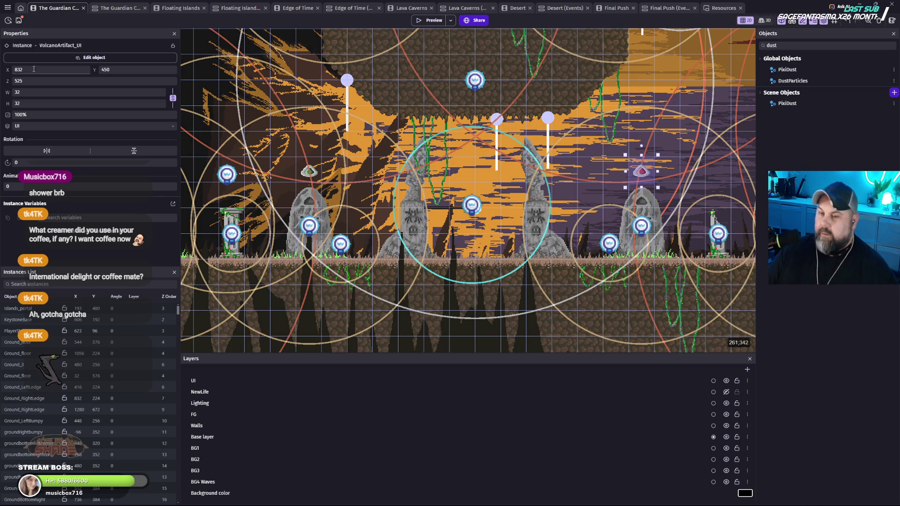
- Set VolcanoArtifact_UI's layer to Base layer
{"action": "left_click", "coordinate": [86, 126]}
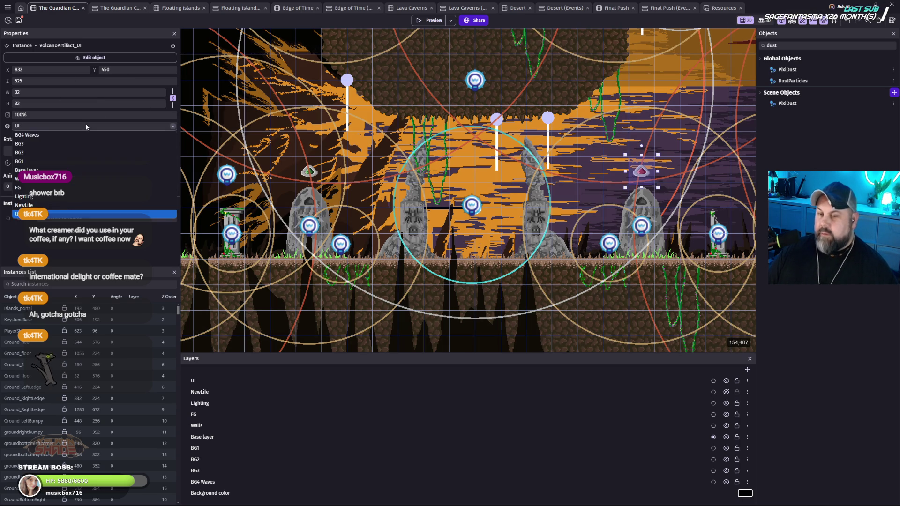
{"action": "left_click", "coordinate": [42, 170]}
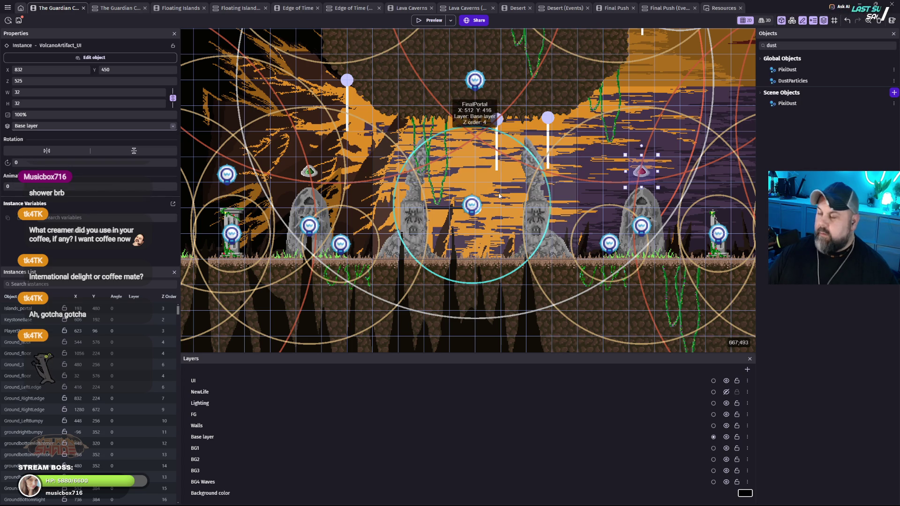
{"action": "scroll", "coordinate": [653, 230], "scroll_direction": "up", "scroll_amount": 3}
{"action": "scroll", "coordinate": [620, 242], "scroll_direction": "left", "scroll_amount": 4}
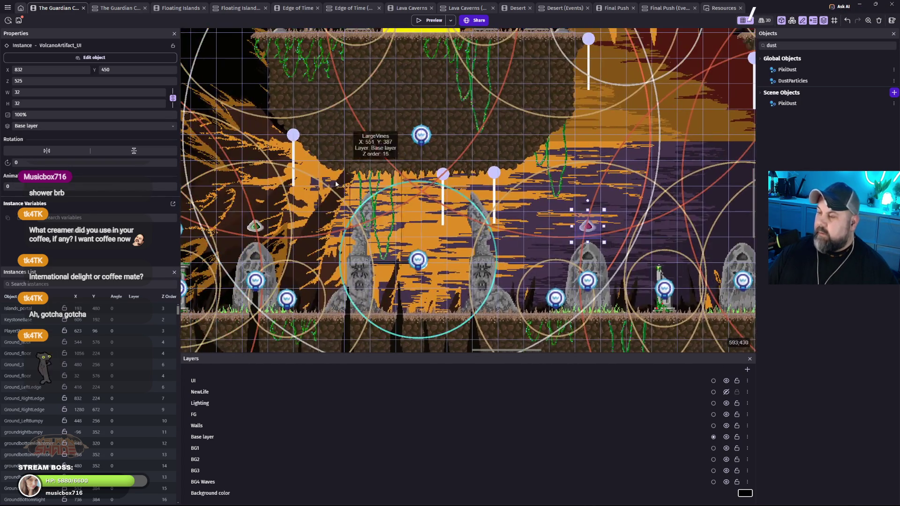
{"action": "scroll", "coordinate": [531, 232], "scroll_direction": "left", "scroll_amount": 3}
{"action": "scroll", "coordinate": [446, 117], "scroll_direction": "up", "scroll_amount": 5}
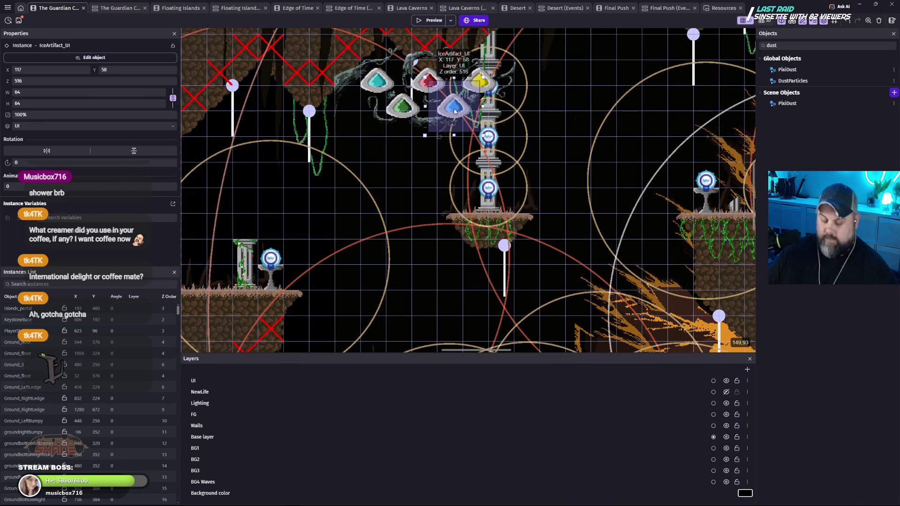
- Place the IceArtifact_UI gem above the right-hand shrine and shrink it to 32×32
{"action": "mouse_move", "coordinate": [454, 111]}
{"action": "left_mouse_down"}
{"action": "mouse_move", "coordinate": [618, 208]}
{"action": "mouse_move", "coordinate": [640, 238]}
{"action": "left_mouse_up"}
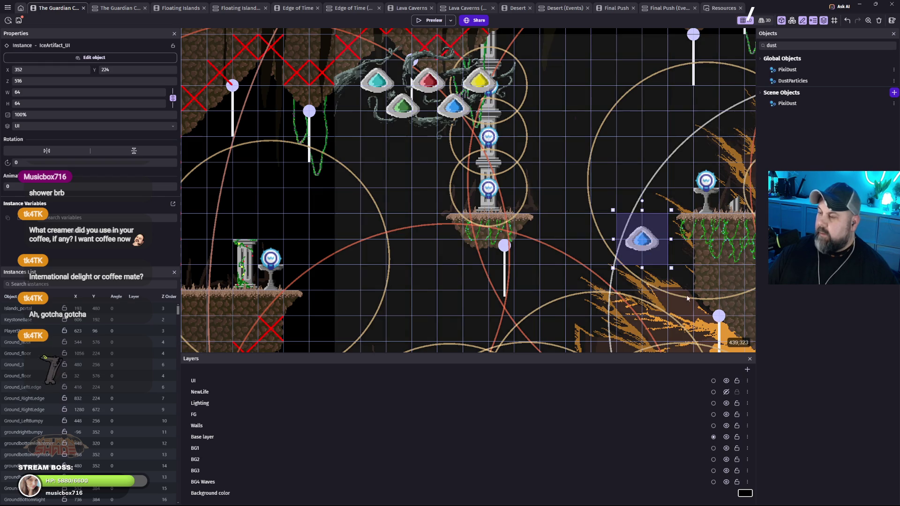
{"action": "scroll", "coordinate": [422, 141], "scroll_direction": "down", "scroll_amount": 5}
{"action": "scroll", "coordinate": [422, 140], "scroll_direction": "right", "scroll_amount": 6}
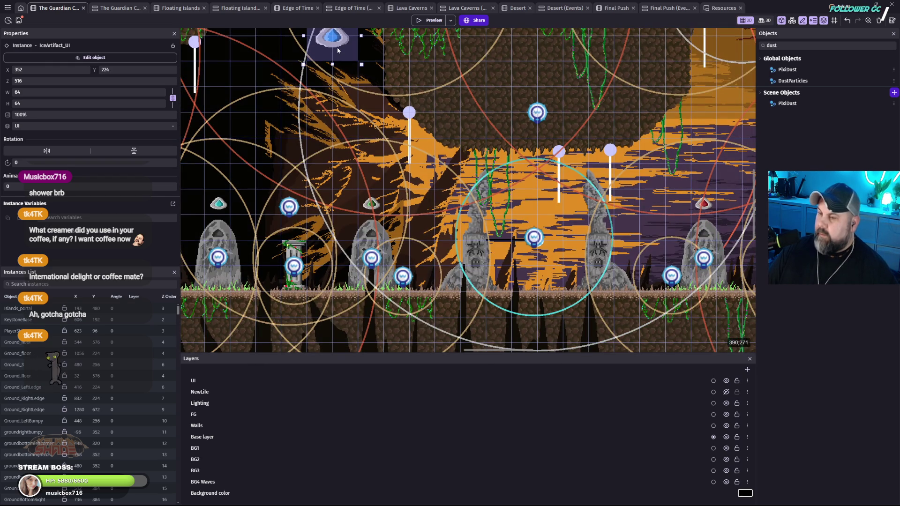
{"action": "mouse_move", "coordinate": [337, 49]}
{"action": "left_mouse_down"}
{"action": "mouse_move", "coordinate": [363, 74]}
{"action": "mouse_move", "coordinate": [668, 225]}
{"action": "left_mouse_up"}
{"action": "scroll", "coordinate": [575, 253], "scroll_direction": "right", "scroll_amount": 3}
{"action": "scroll", "coordinate": [576, 253], "scroll_direction": "right", "scroll_amount": 10}
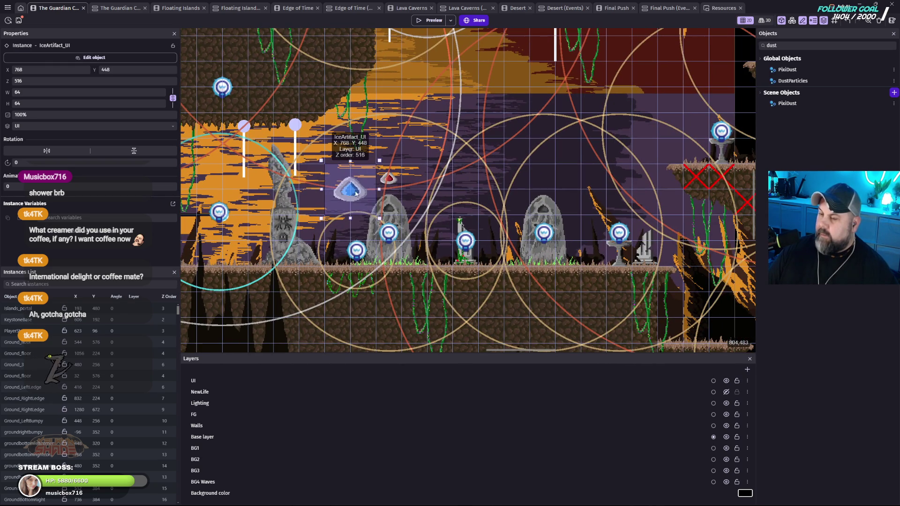
{"action": "left_click_drag", "start_coordinate": [361, 183], "coordinate": [540, 183]}
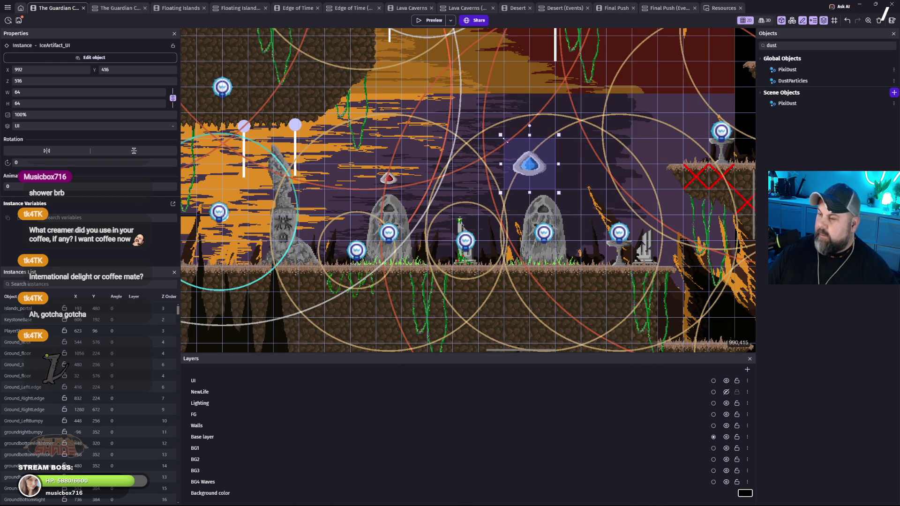
{"action": "left_click_drag", "start_coordinate": [501, 135], "coordinate": [526, 161]}
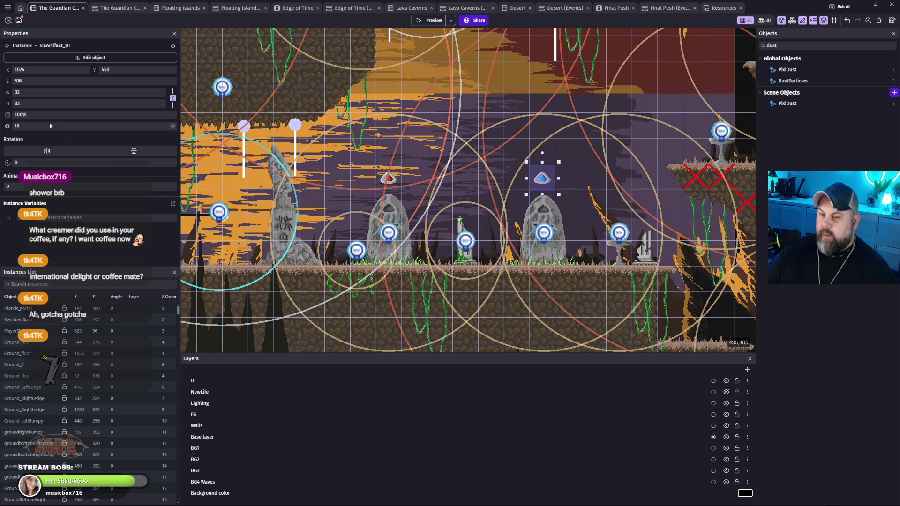
- Put IceArtifact_UI on the Base layer and recentre the view on the cave shrines
{"action": "left_click", "coordinate": [50, 126]}
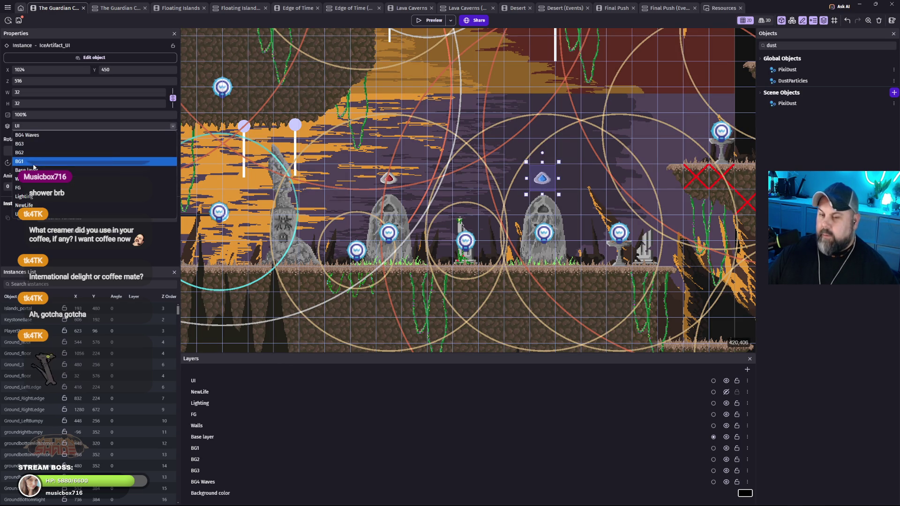
{"action": "left_click", "coordinate": [50, 170]}
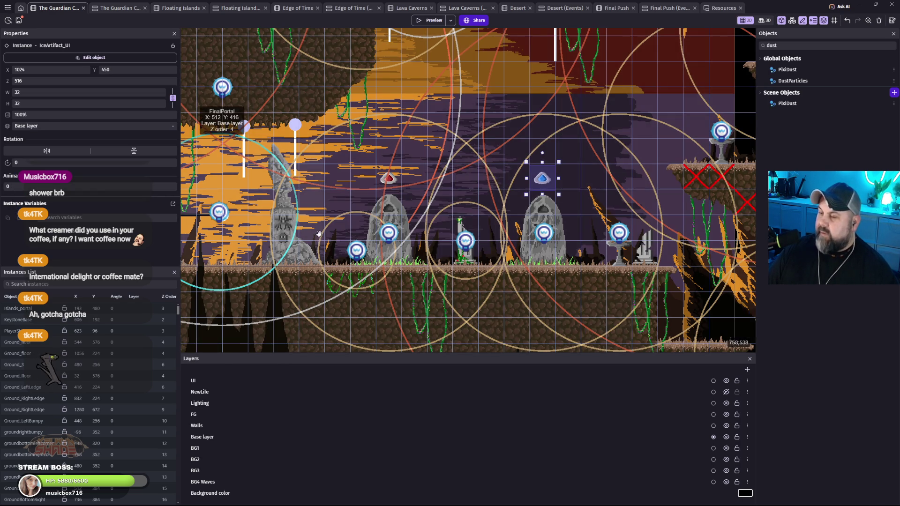
{"action": "mouse_move", "coordinate": [319, 237]}
{"action": "left_mouse_down"}
{"action": "mouse_move", "coordinate": [593, 201]}
{"action": "mouse_move", "coordinate": [358, 213]}
{"action": "mouse_move", "coordinate": [645, 235]}
{"action": "mouse_move", "coordinate": [485, 238]}
{"action": "left_mouse_up"}
{"action": "left_click_drag", "start_coordinate": [539, 243], "coordinate": [500, 271]}
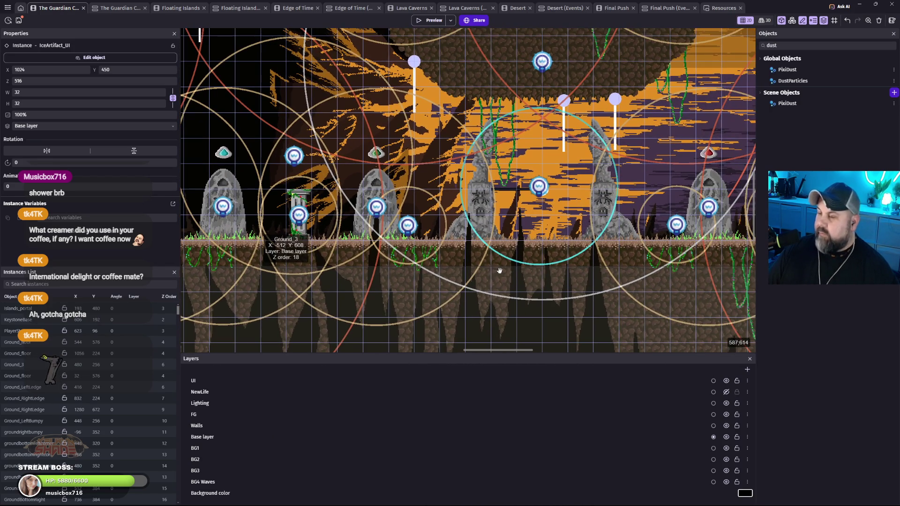